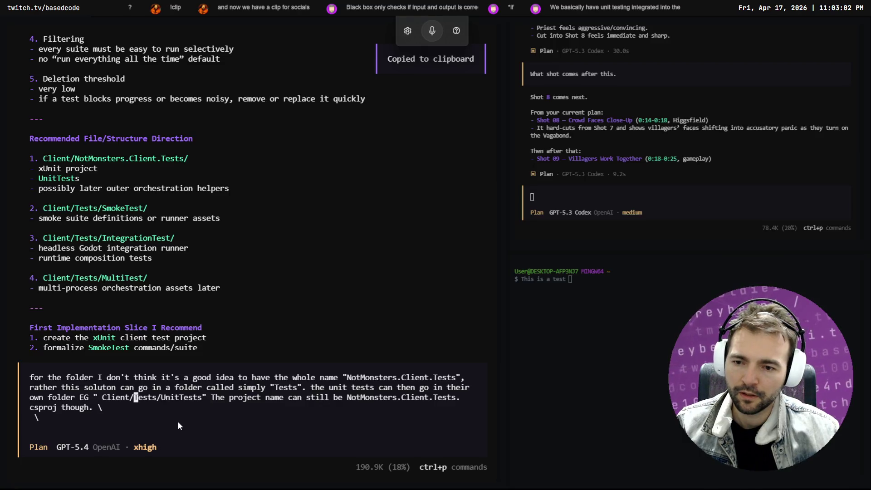
# - Change the example to eg: "Client/Tests/UnitTests". and read the plan to its end
pyautogui.press('BackSpace')
pyautogui.press('BackSpace')
pyautogui.press('BackSpace')
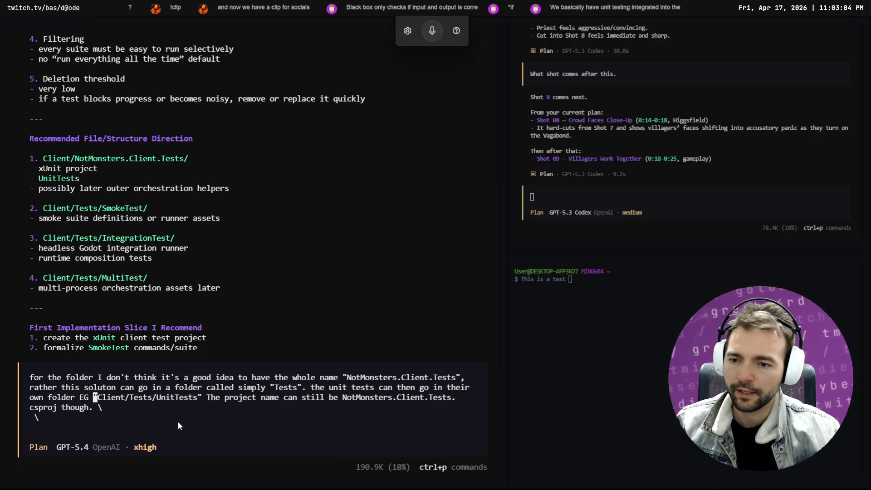
pyautogui.write('eg')
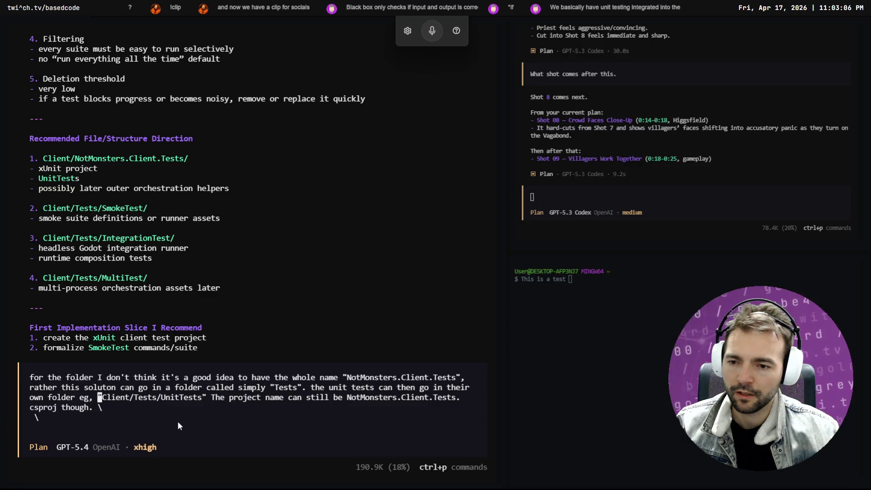
pyautogui.write(': ')
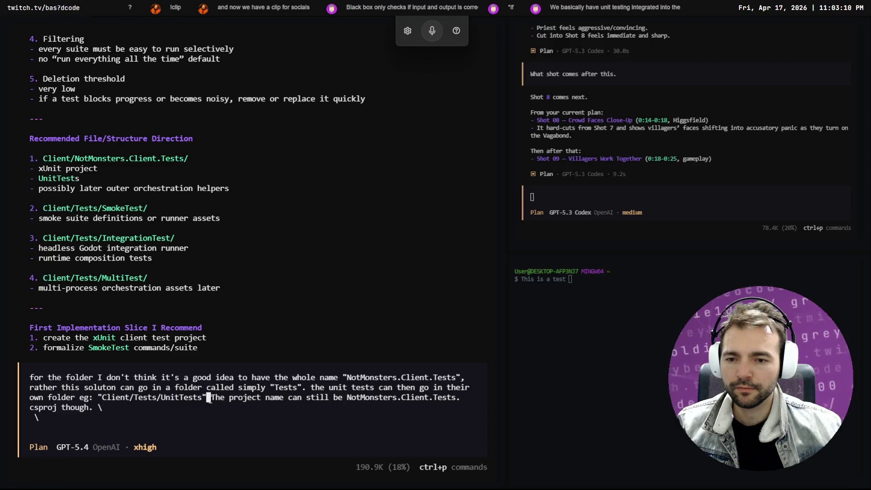
pyautogui.write('.')
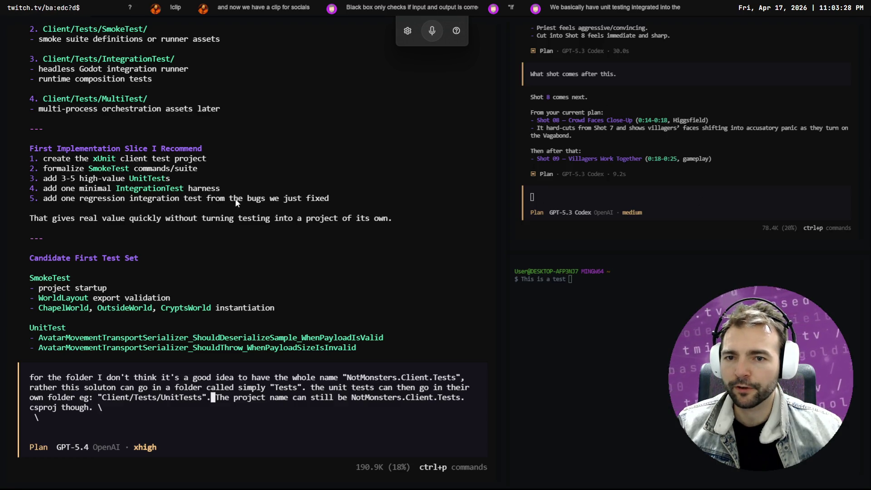
pyautogui.scroll(-4, 349, 197)
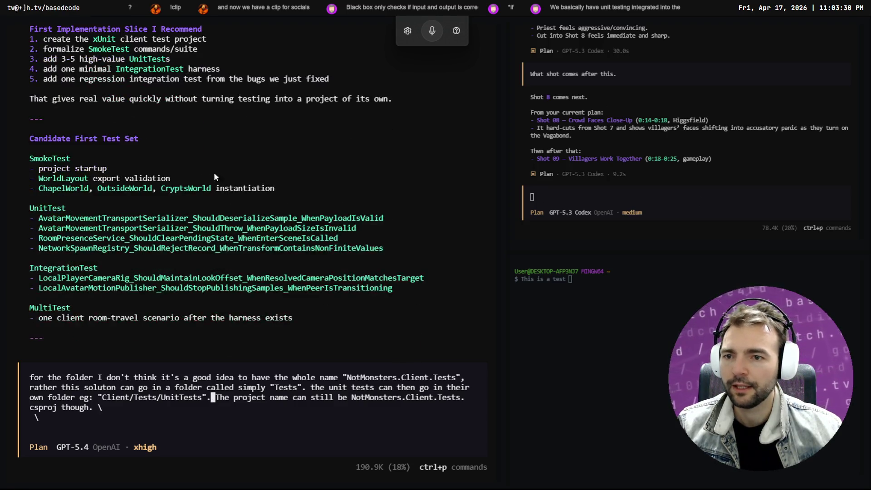
pyautogui.scroll(-1, 63, 148)
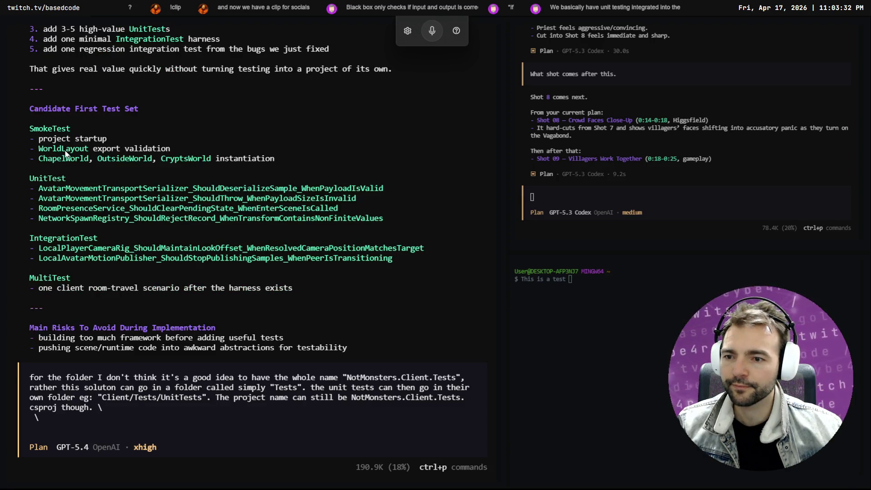
pyautogui.scroll(-5, 63, 145)
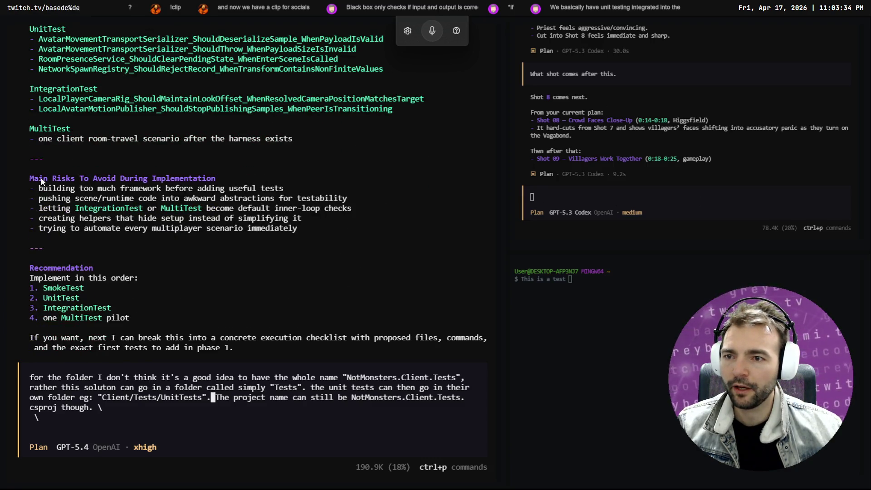
pyautogui.scroll(-1, 87, 182)
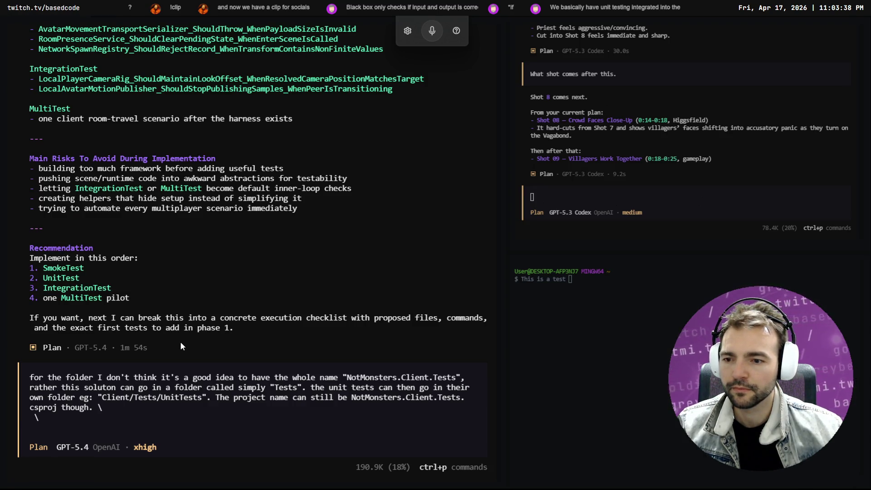
# - End the follow-up prompt with the dictated line 'other than that let's go ahead with phase one'
pyautogui.write('\\')
pyautogui.press('Return')
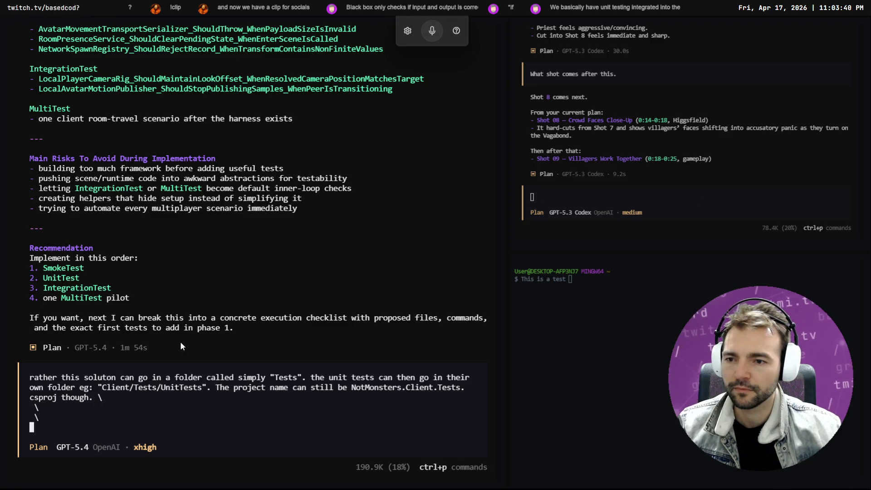
pyautogui.press('BackSpace')
pyautogui.press('BackSpace')
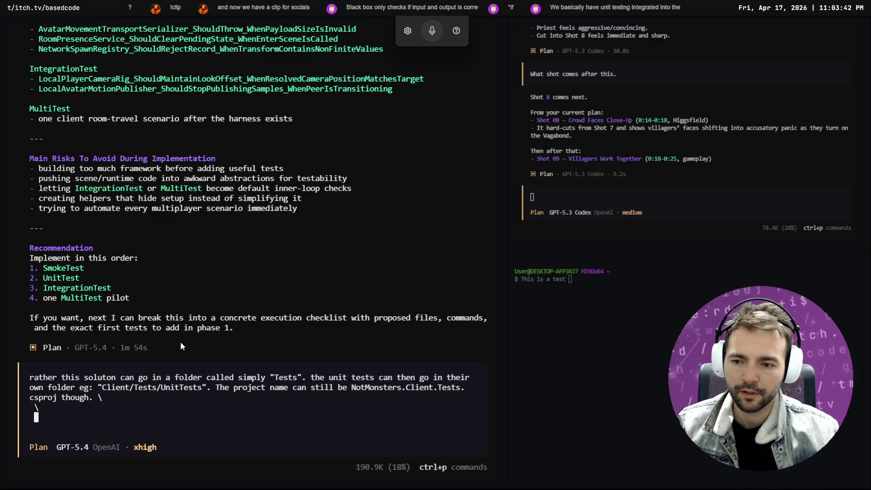
pyautogui.press('super+h')
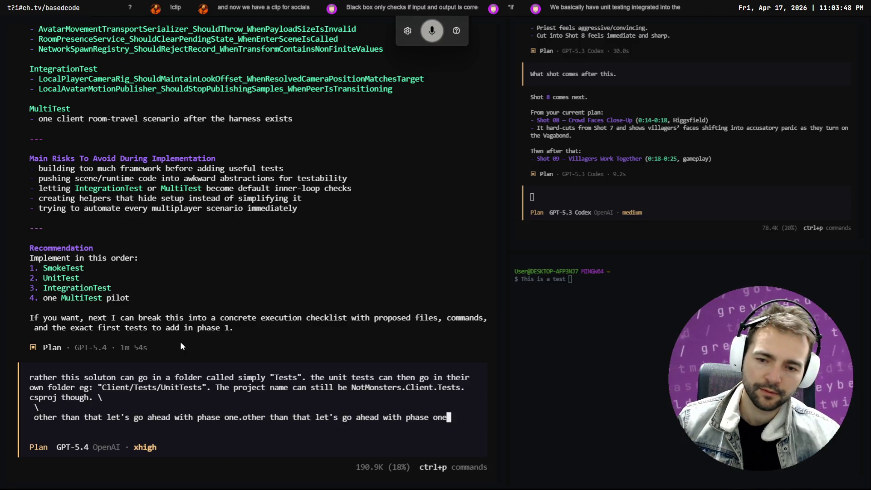
pyautogui.hotkey('ctrl', 'BackSpace')
pyautogui.hotkey('ctrl', 'BackSpace')
pyautogui.hotkey('ctrl', 'BackSpace')
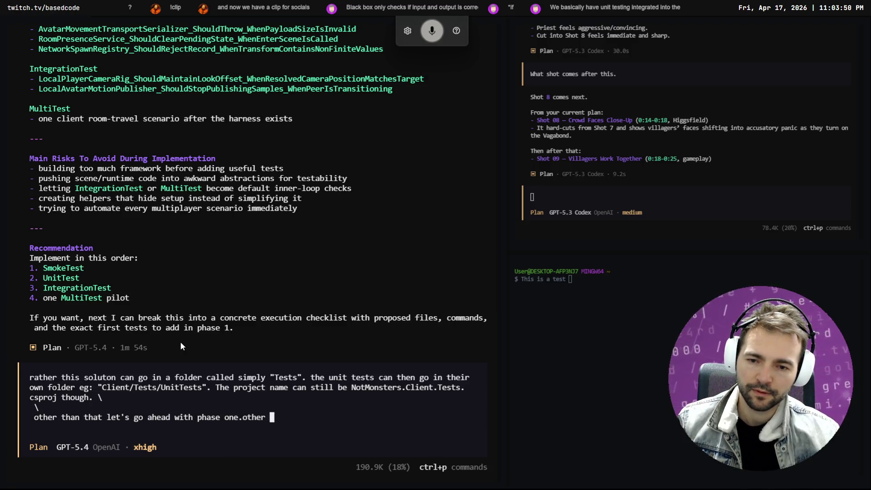
# - Switch the agent from Plan to Build and clear the drafted prompt
pyautogui.press('Tab')
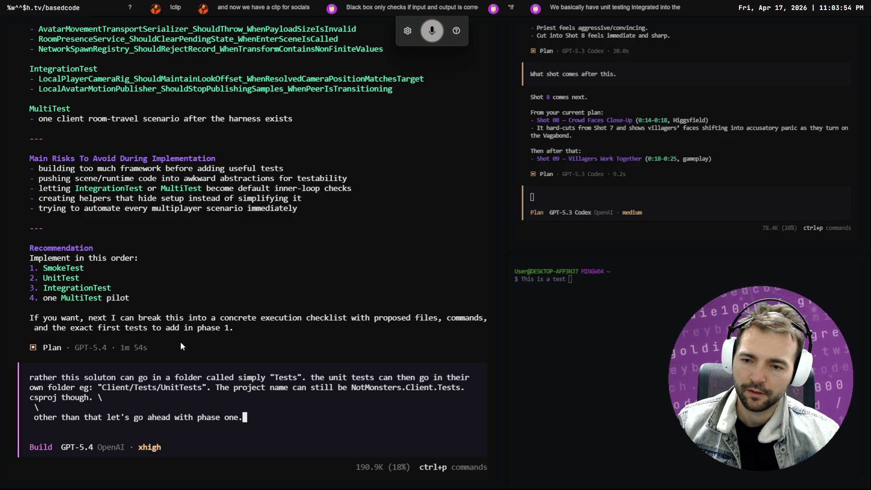
pyautogui.hotkey('ctrl', 'c')
pyautogui.write('/')
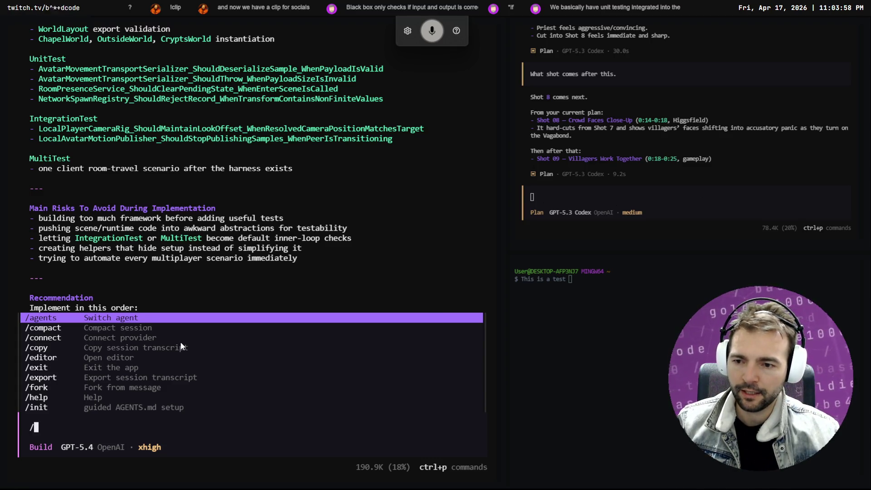
pyautogui.write('eff')
# - Look at the model picker and the transcript export options, closing both unchanged
pyautogui.press('BackSpace')
pyautogui.press('BackSpace')
pyautogui.press('BackSpace')
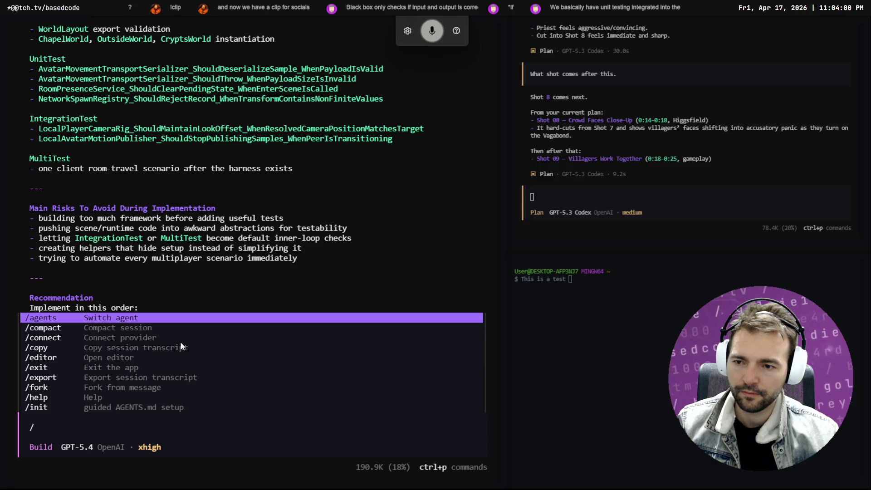
pyautogui.write('mo')
pyautogui.press('Return')
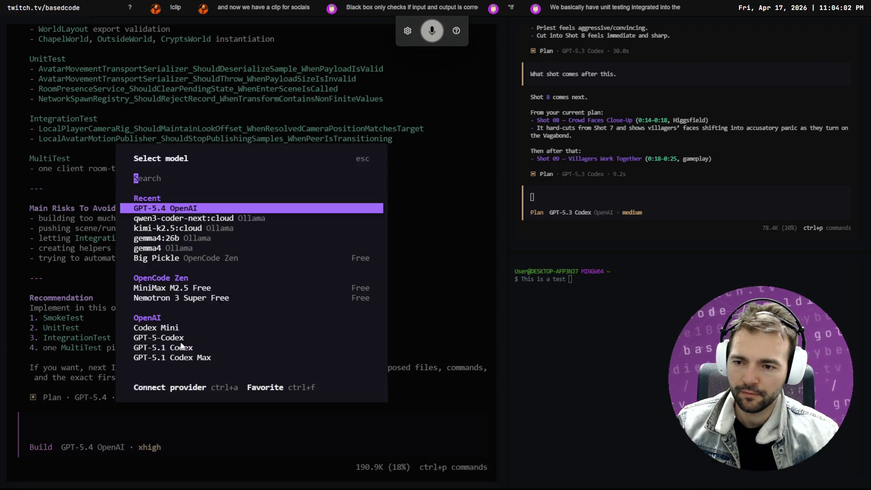
pyautogui.press('Escape')
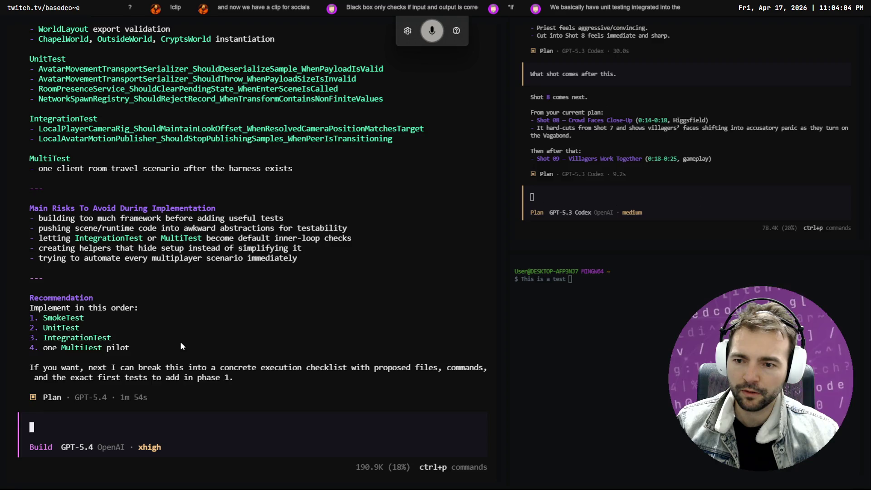
pyautogui.write('/')
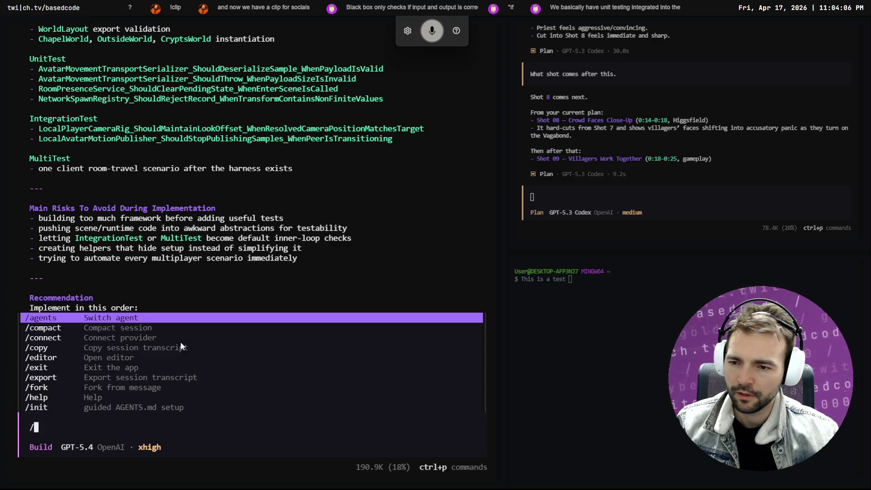
pyautogui.press('Down')
pyautogui.press('Down')
pyautogui.press('Down')
pyautogui.press('Return')
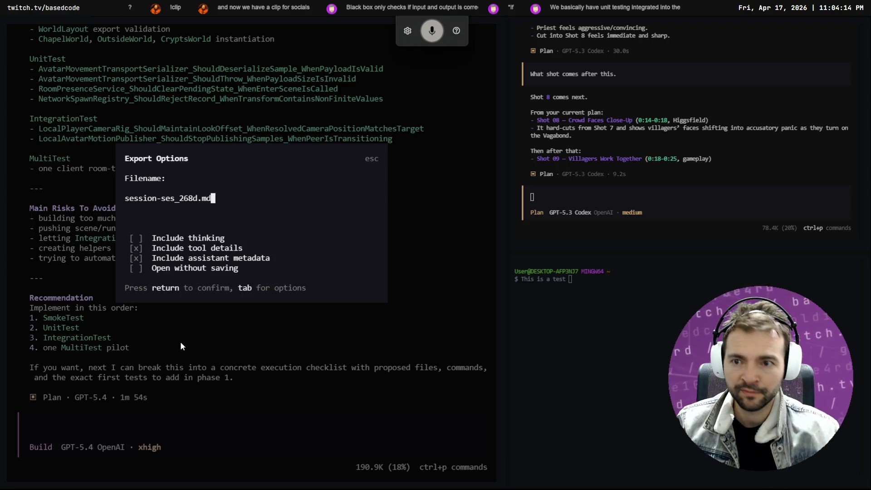
pyautogui.press('Escape')
# - Browse the models keeping GPT-5.4, then cycle recent models to gemma4:26b Ollama
pyautogui.write('/')
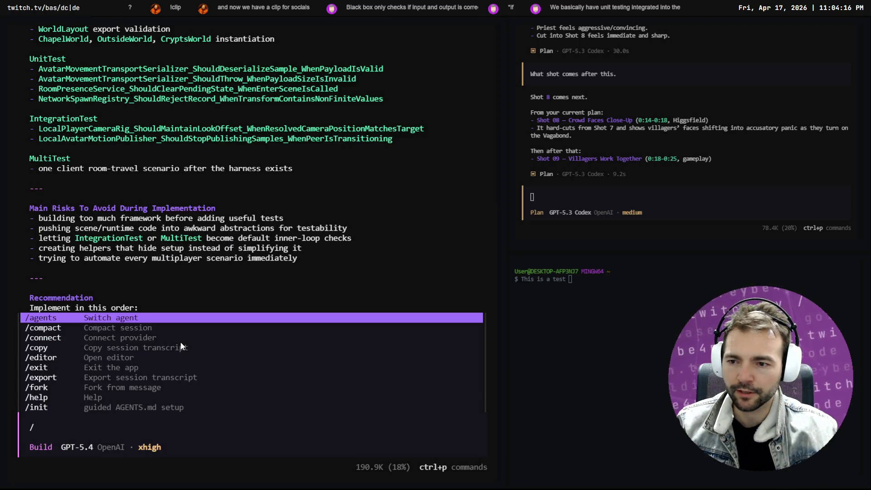
pyautogui.write('e')
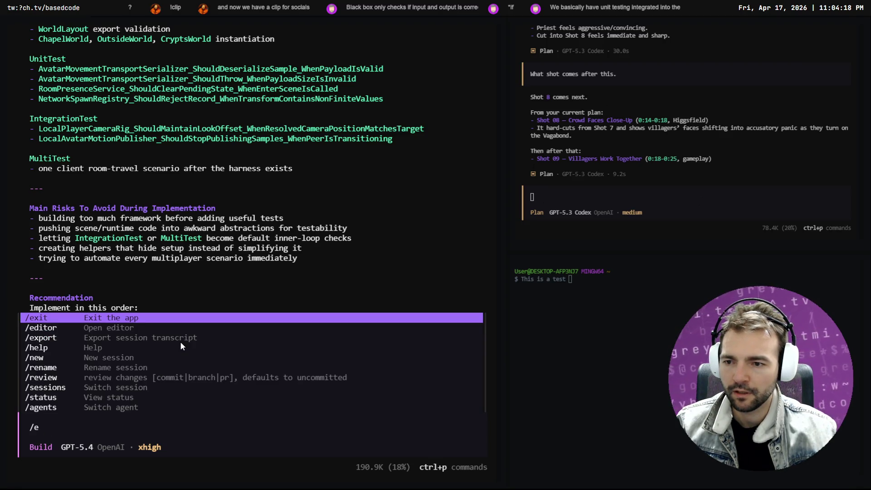
pyautogui.press('BackSpace')
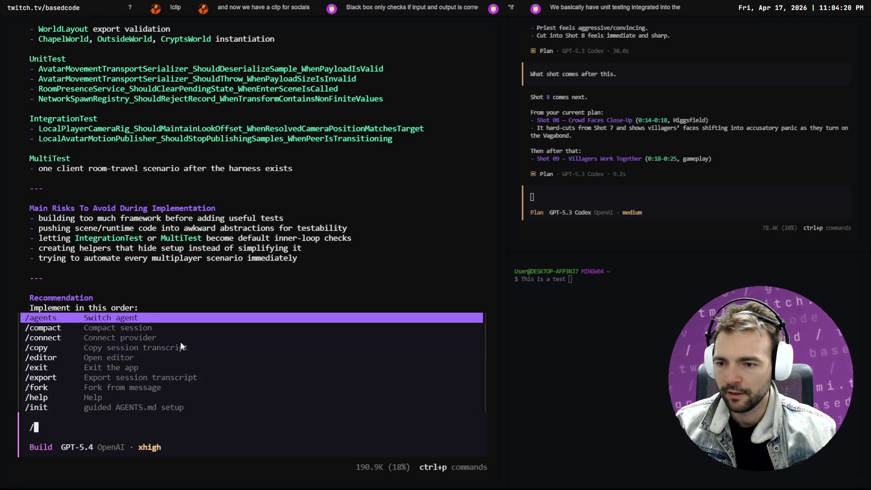
pyautogui.write('mode')
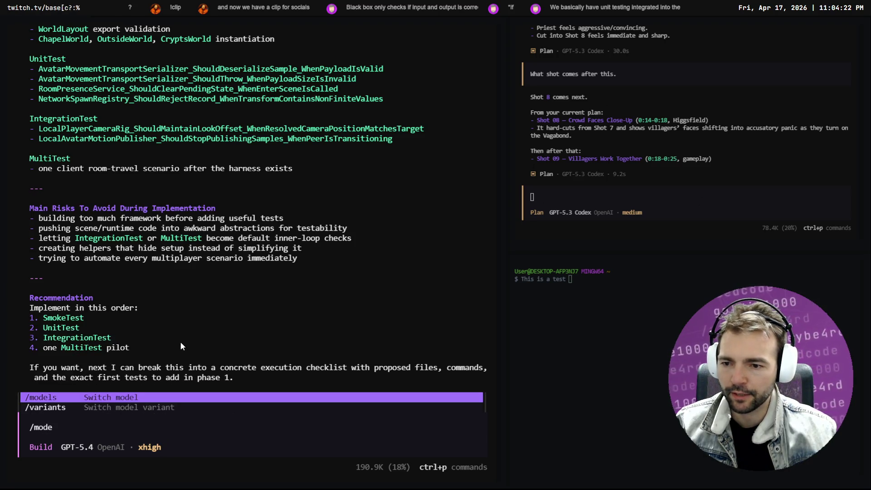
pyautogui.press('Return')
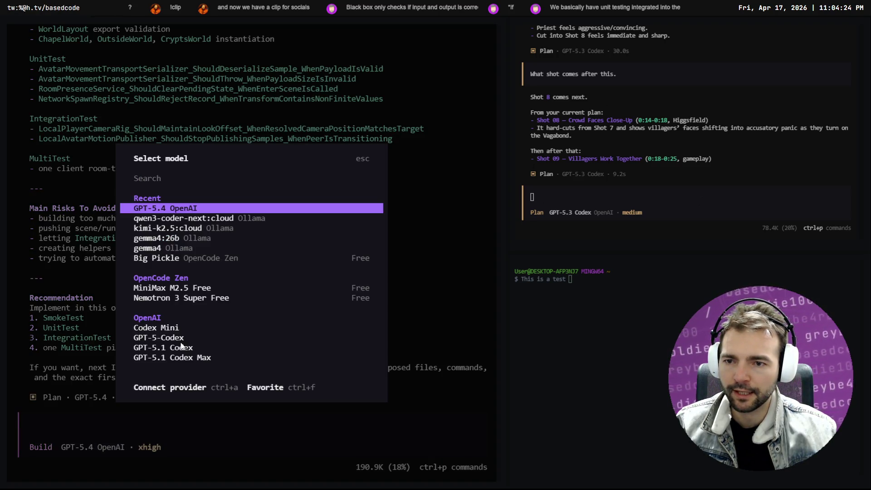
pyautogui.press('Down')
pyautogui.press('Down')
pyautogui.press('Down')
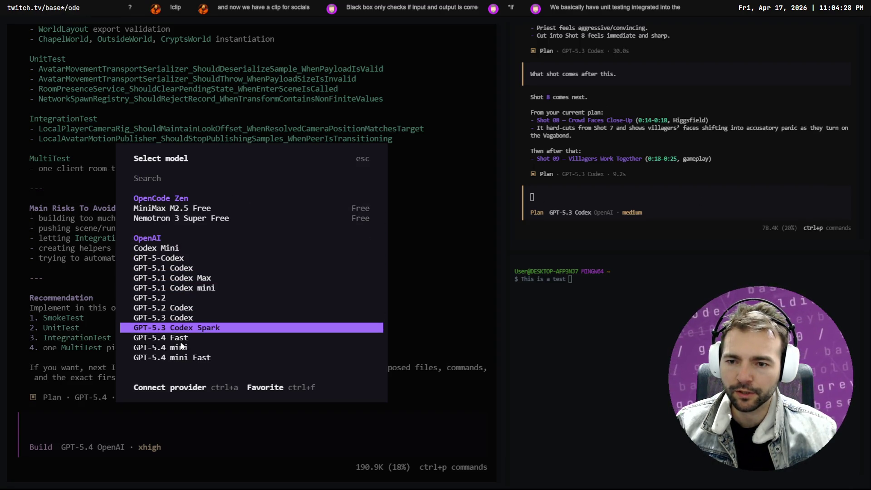
pyautogui.press('Down')
pyautogui.press('Down')
pyautogui.press('Down')
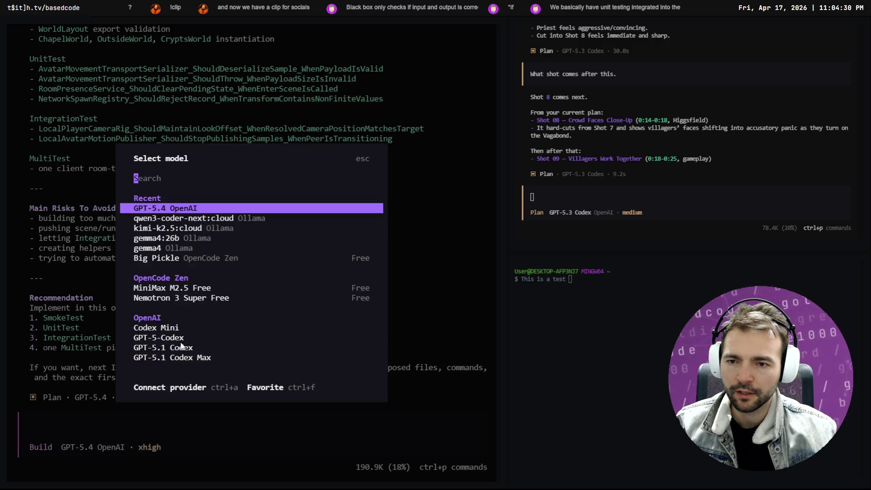
pyautogui.press('Return')
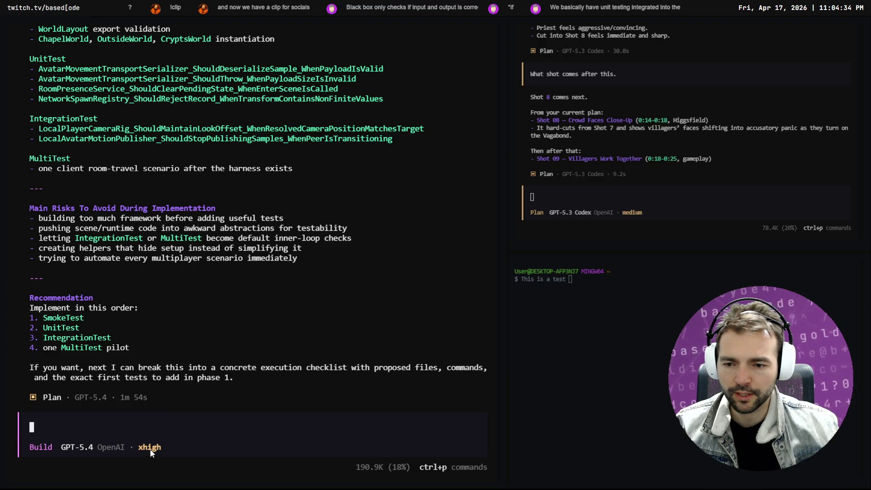
pyautogui.press('F2')
pyautogui.press('F2')
pyautogui.press('F2')
pyautogui.press('F2')
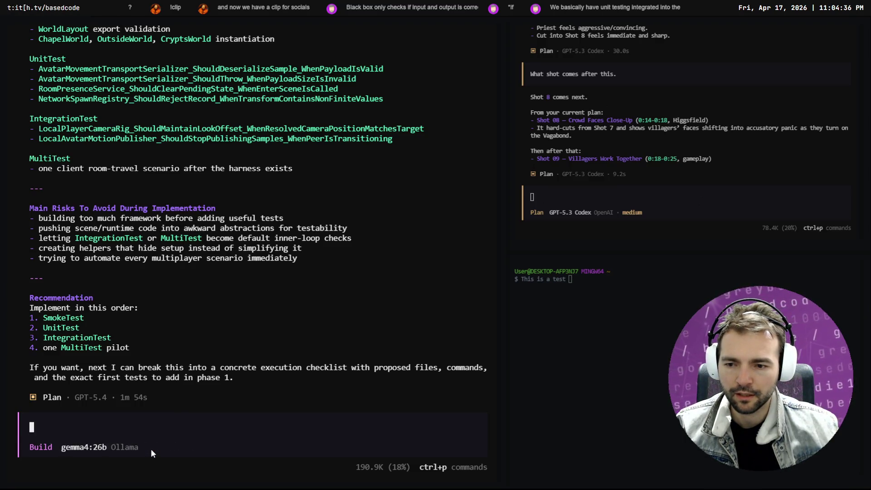
pyautogui.press('F2')
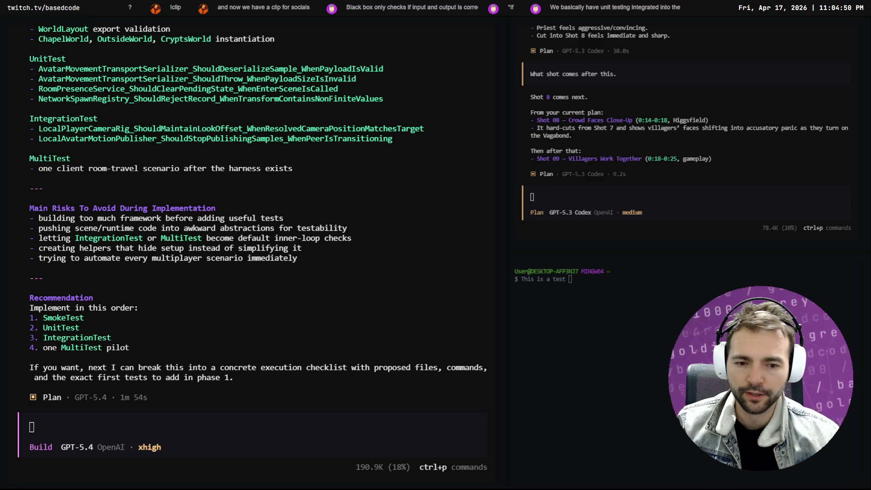
# - Browse the Build session's command palette down to its last command, including the agent and variant commands
pyautogui.click(457, 405)
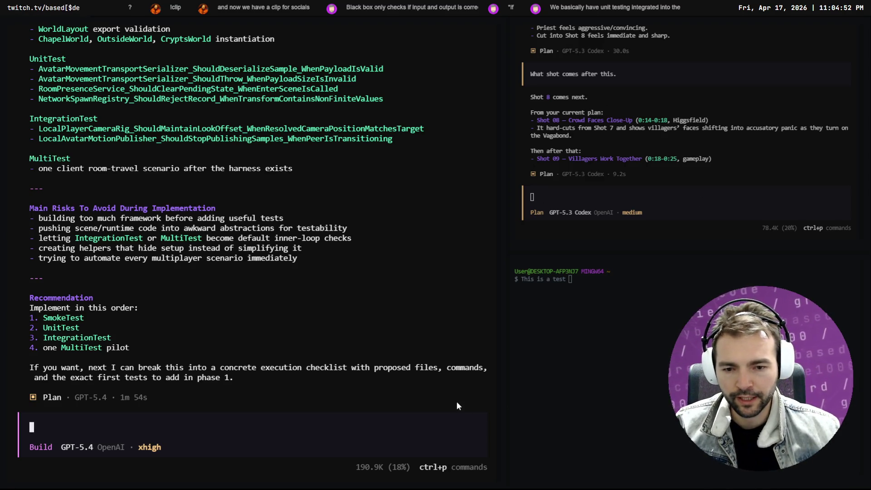
pyautogui.hotkey('ctrl', 'p')
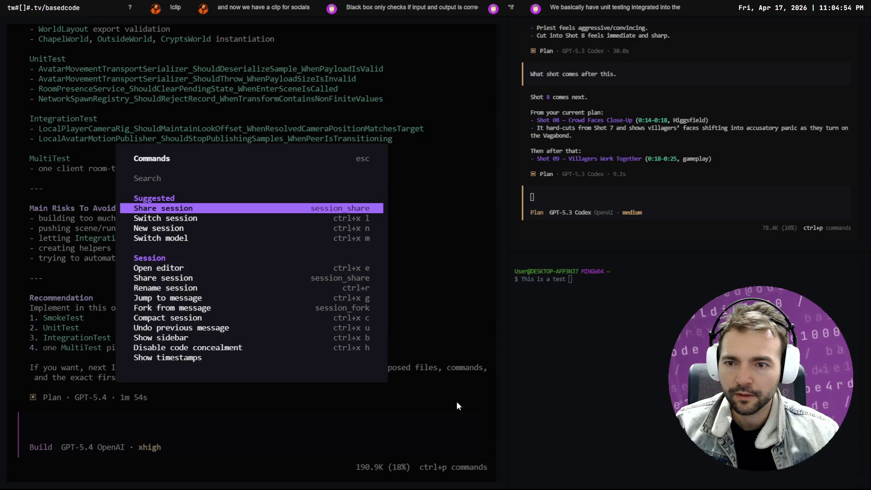
pyautogui.press('Down')
pyautogui.press('Down')
pyautogui.press('Down')
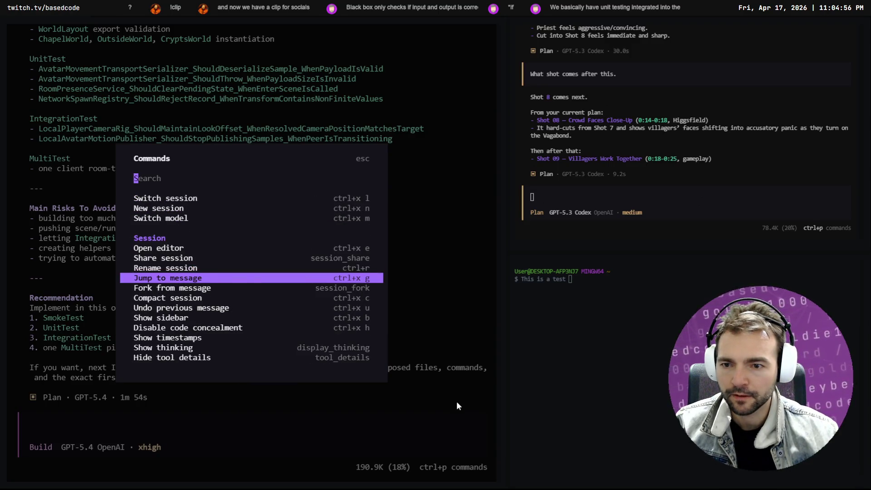
pyautogui.press('Down')
pyautogui.press('Down')
pyautogui.press('Down')
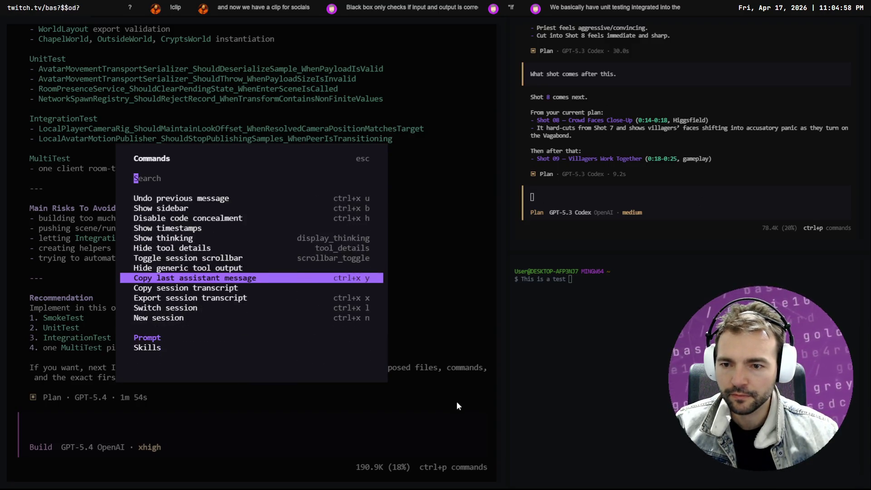
pyautogui.press('Down')
pyautogui.press('Down')
pyautogui.press('Down')
pyautogui.press('Up')
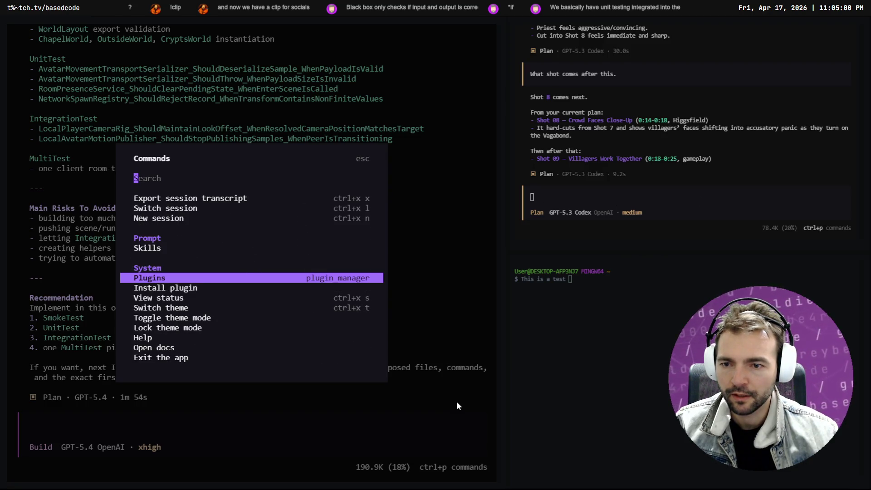
pyautogui.press('Down')
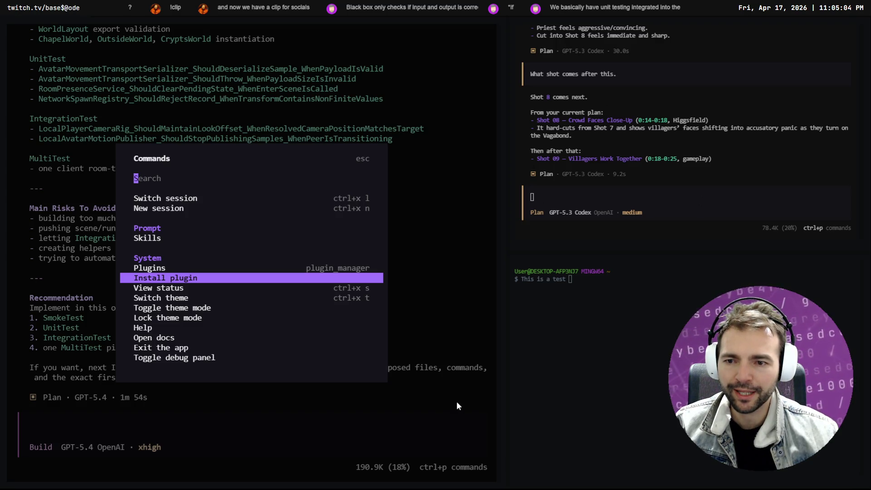
pyautogui.press('Down')
pyautogui.press('Down')
pyautogui.press('Down')
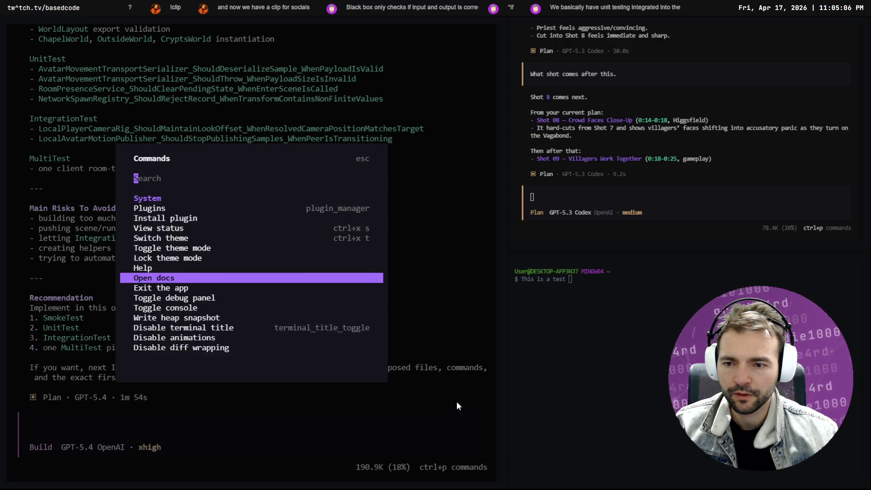
pyautogui.press('Down')
pyautogui.press('Down')
pyautogui.press('Down')
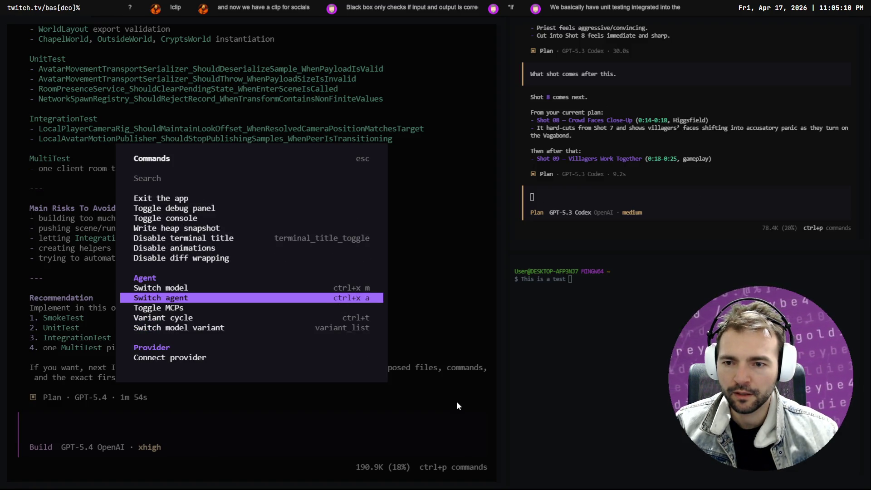
pyautogui.press('Down')
pyautogui.press('Down')
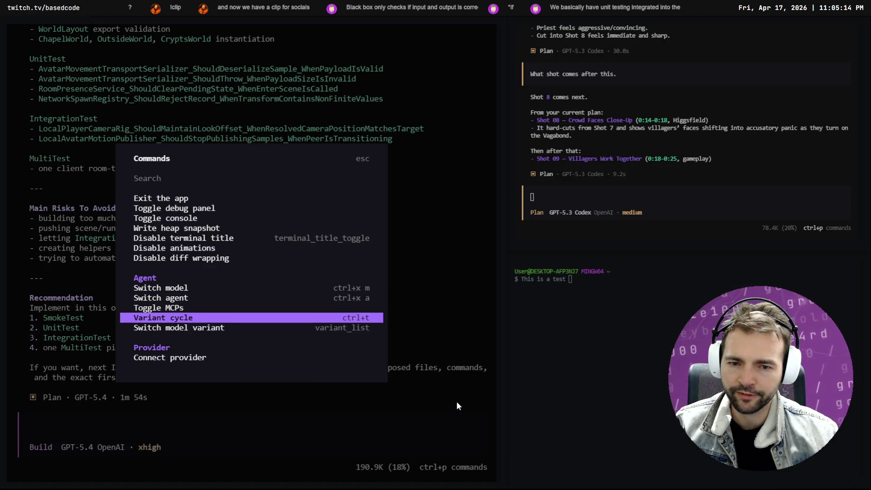
pyautogui.press('Down')
pyautogui.press('Down')
pyautogui.press('Down')
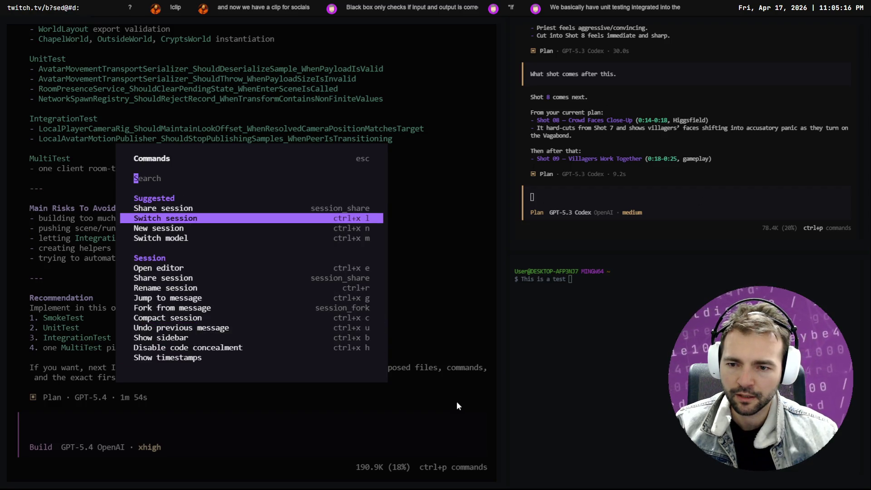
pyautogui.press('Up')
pyautogui.press('Up')
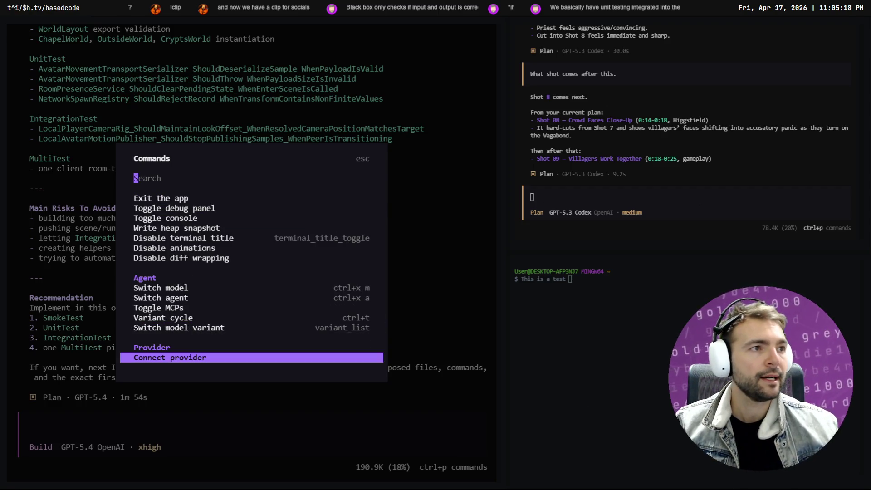
# - Go to the Cartoony Paint Over Request chat in Chrome and review it
pyautogui.hotkey('alt', 'Tab')
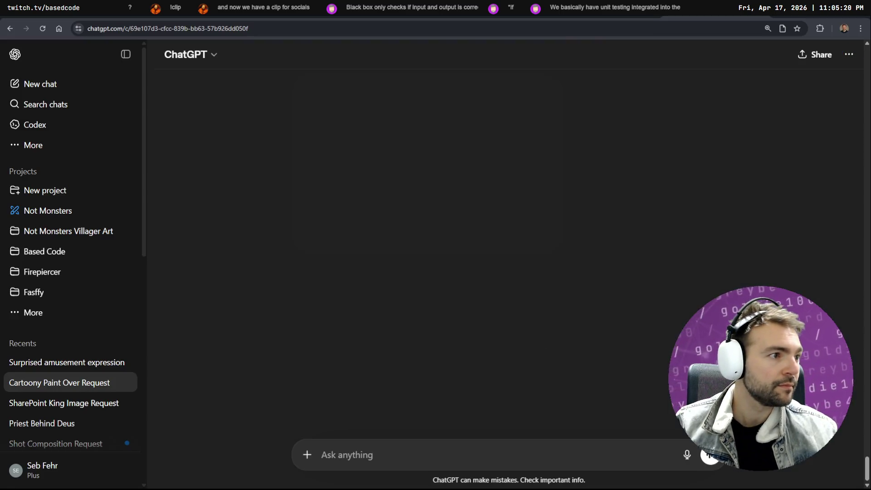
pyautogui.hotkey('ctrl', 't')
pyautogui.write('chatgpt.com')
pyautogui.press('Return')
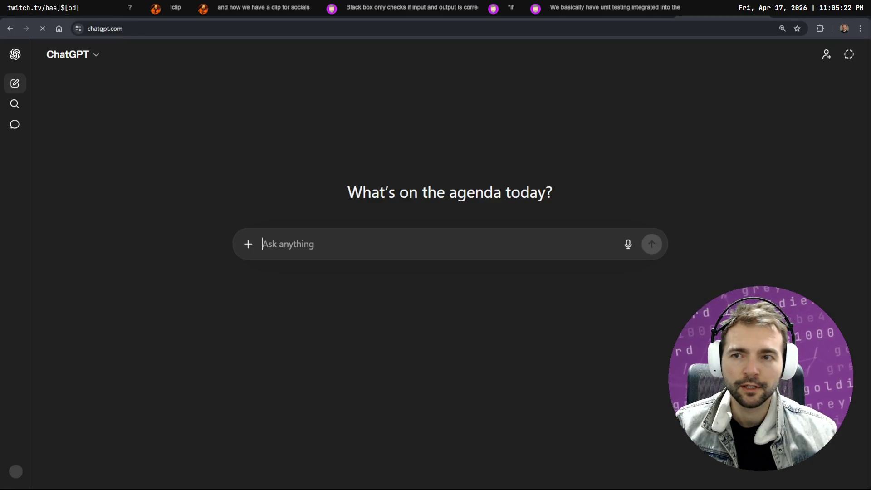
pyautogui.hotkey('ctrl', 'w')
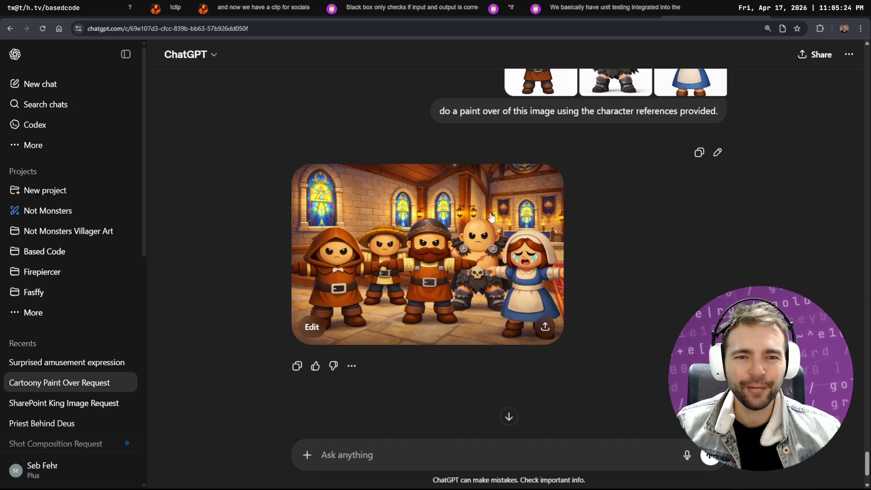
pyautogui.scroll(10, 492, 217)
pyautogui.scroll(-5, 521, 287)
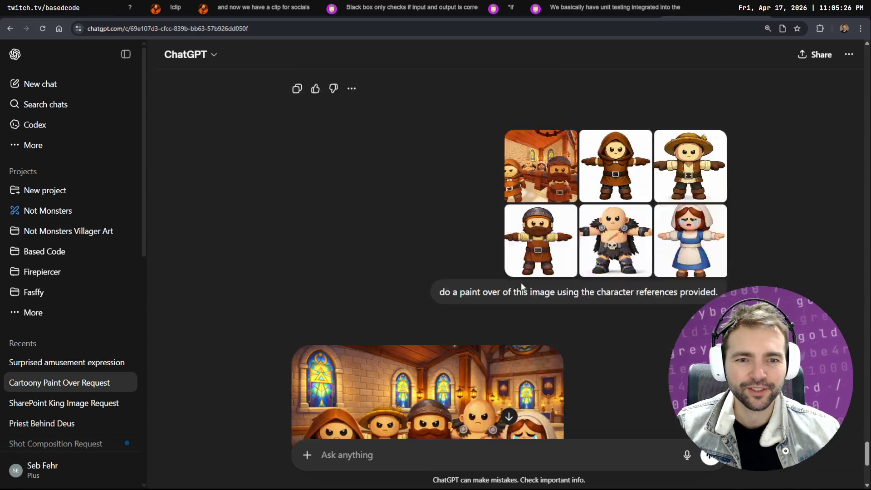
pyautogui.scroll(-1, 521, 282)
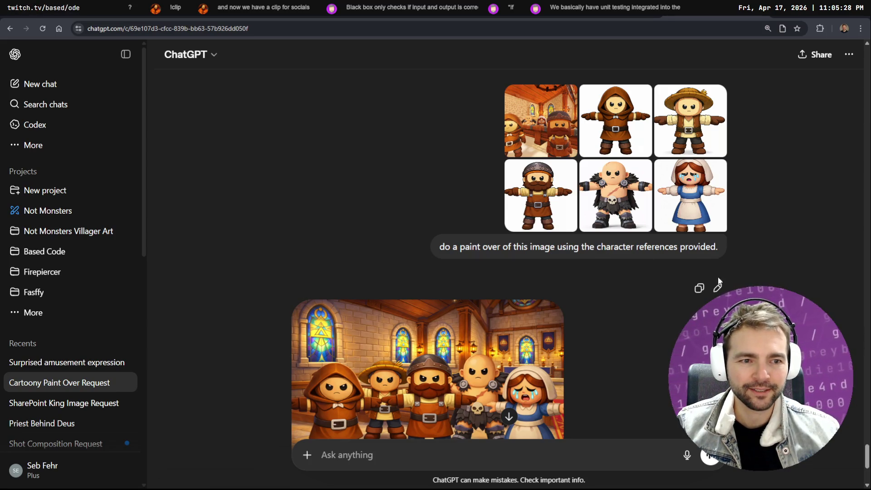
pyautogui.scroll(-4, 567, 384)
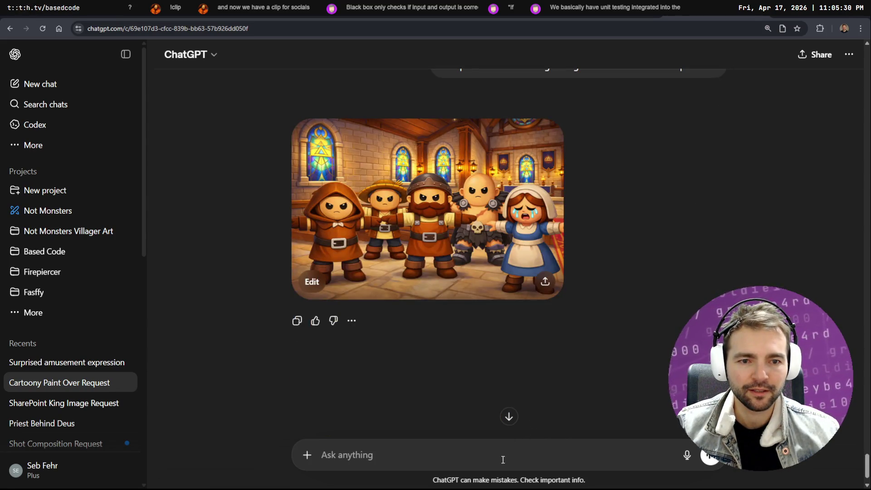
# - Dictate the request to keep characters' order, place and posture, applying each reference's aesthetic during the paintover
pyautogui.press('super+h')
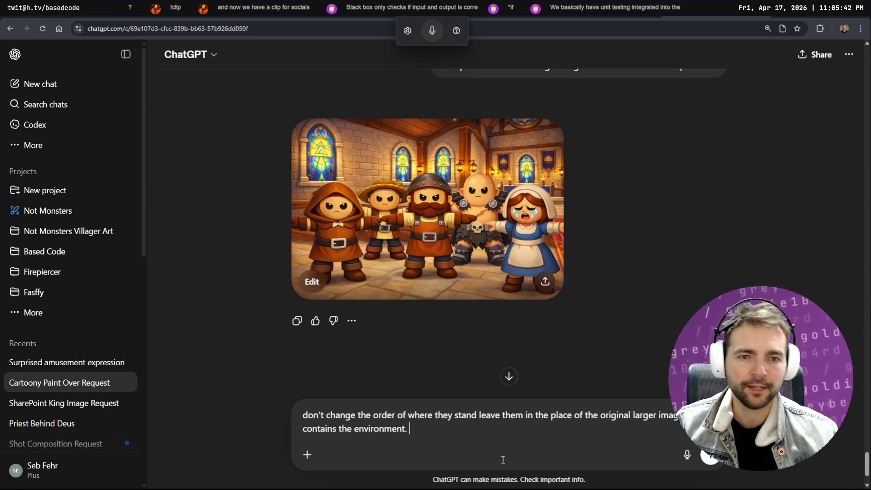
pyautogui.scroll(15, 512, 266)
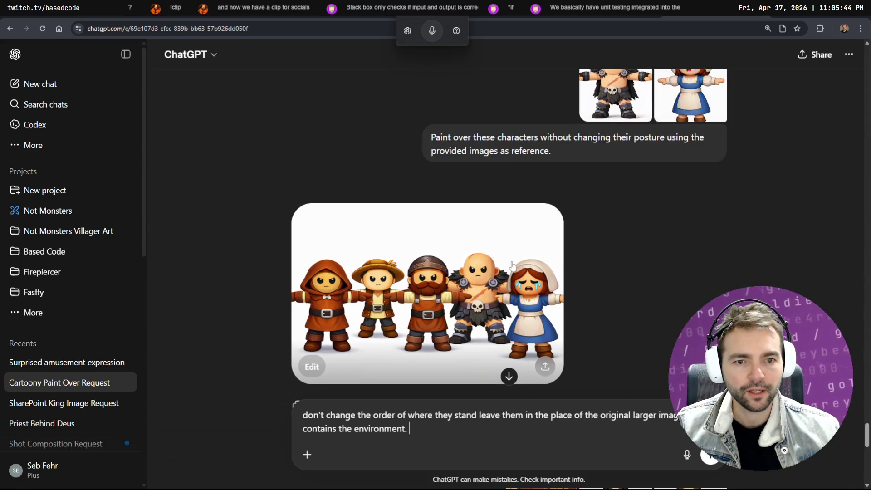
pyautogui.scroll(-10, 511, 266)
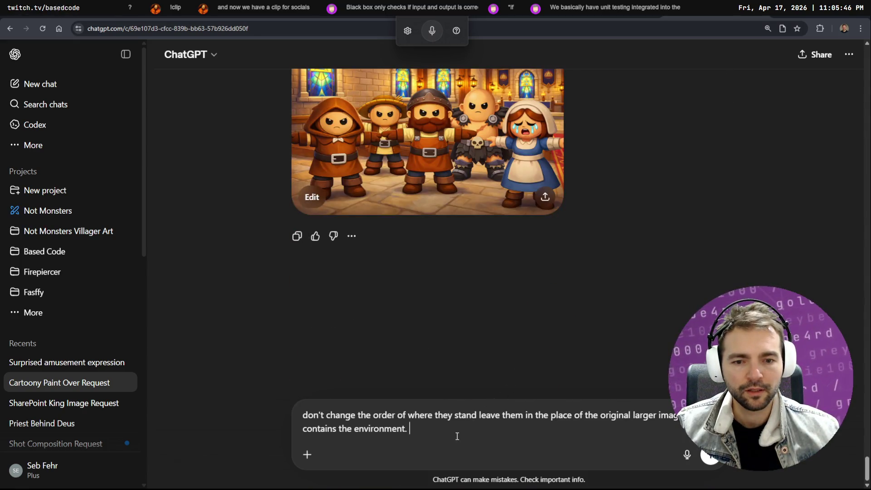
pyautogui.press('super+h')
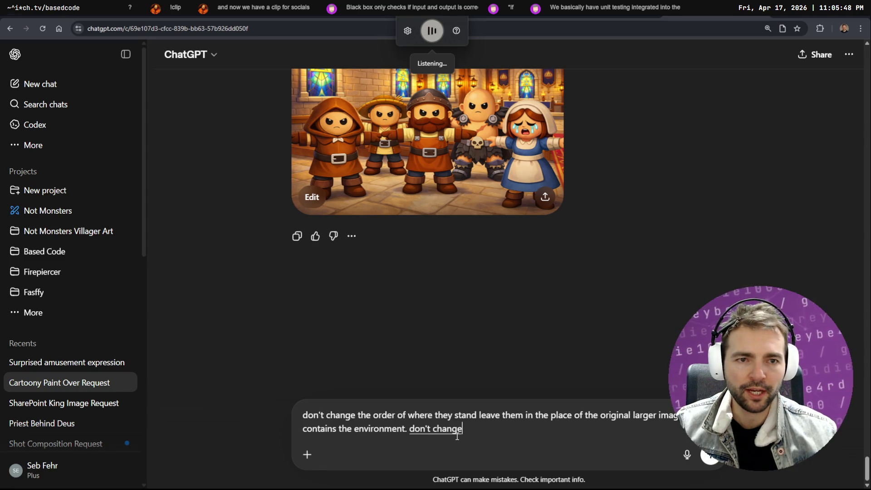
pyautogui.press('super+h')
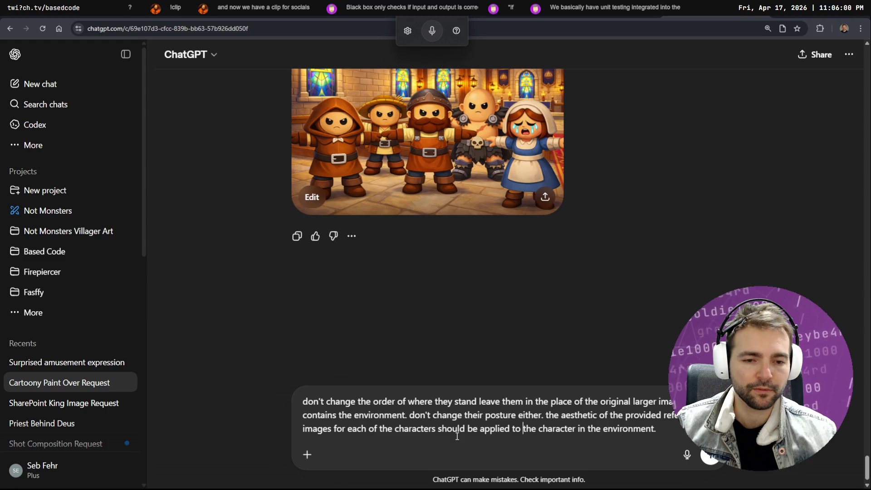
pyautogui.write('during the ')
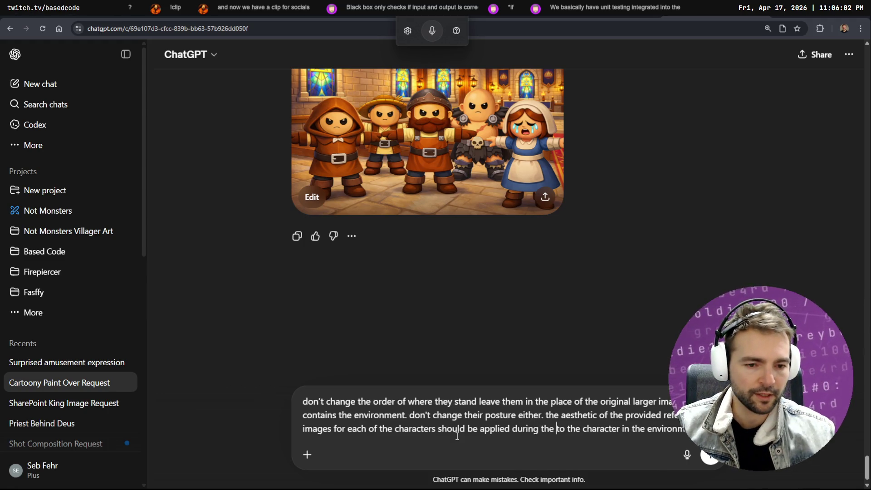
pyautogui.write('paitover')
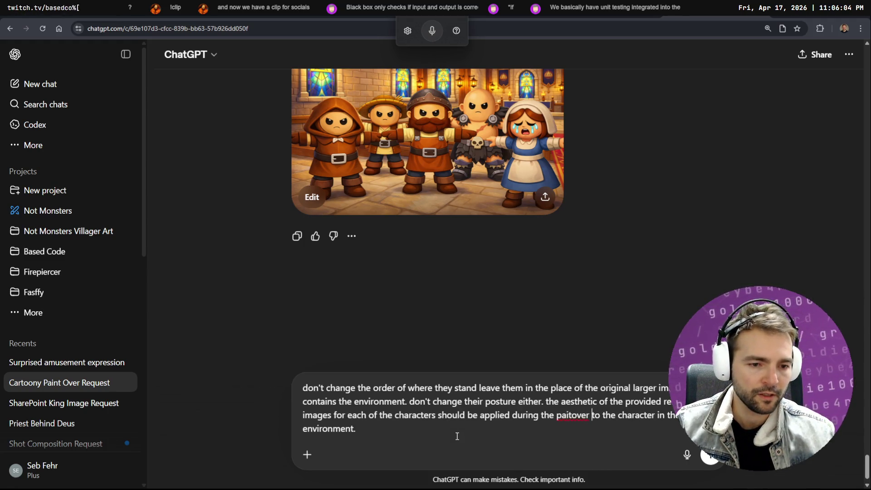
pyautogui.press('BackSpace')
pyautogui.press('BackSpace')
pyautogui.press('BackSpace')
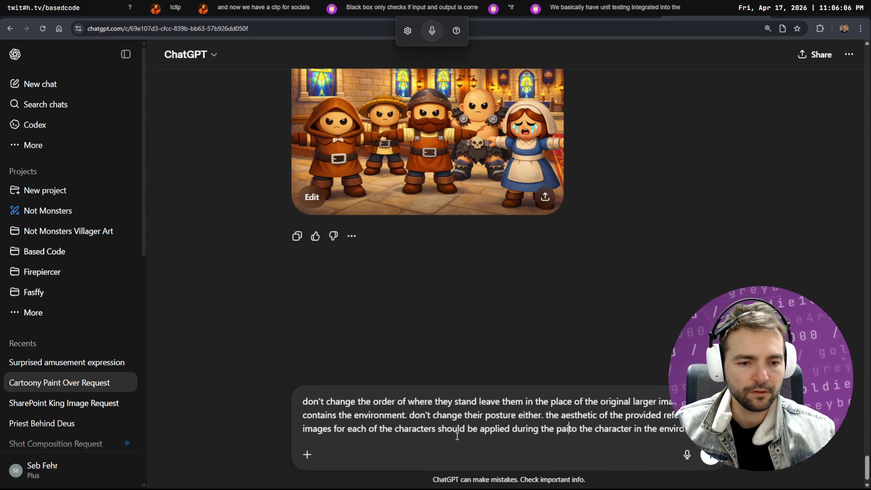
pyautogui.press('BackSpace')
pyautogui.write('ntover')
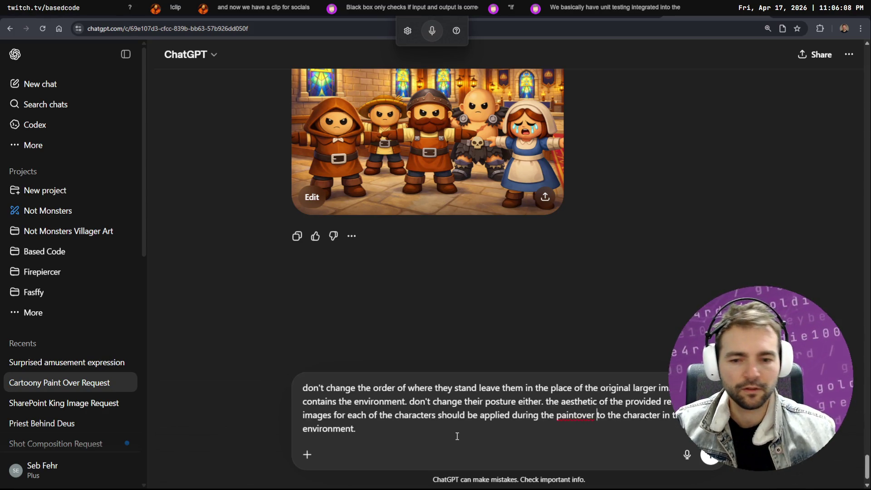
# - Dismiss the photo attachment picker without attaching anything and send the paint-over request
pyautogui.click(307, 454)
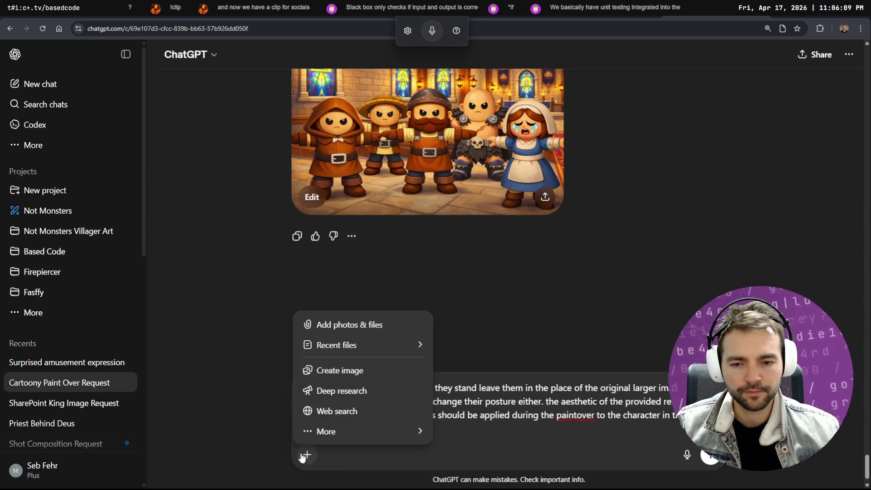
pyautogui.click(399, 325)
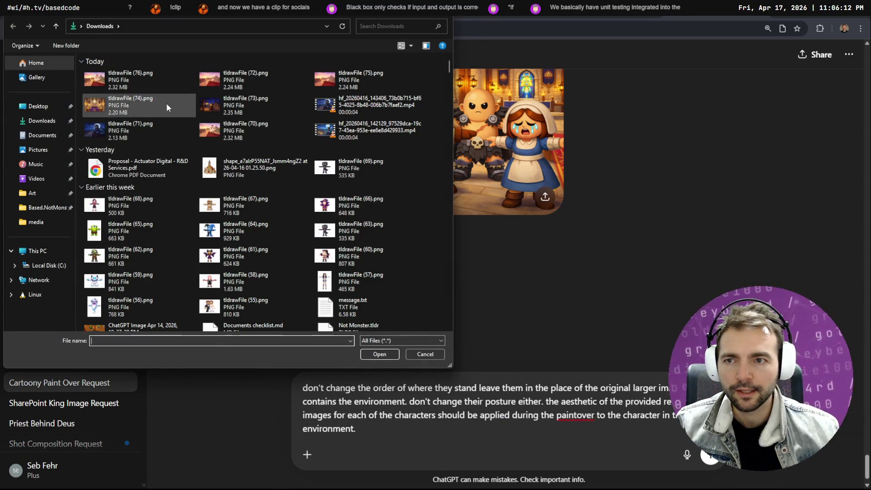
pyautogui.scroll(-2, 381, 149)
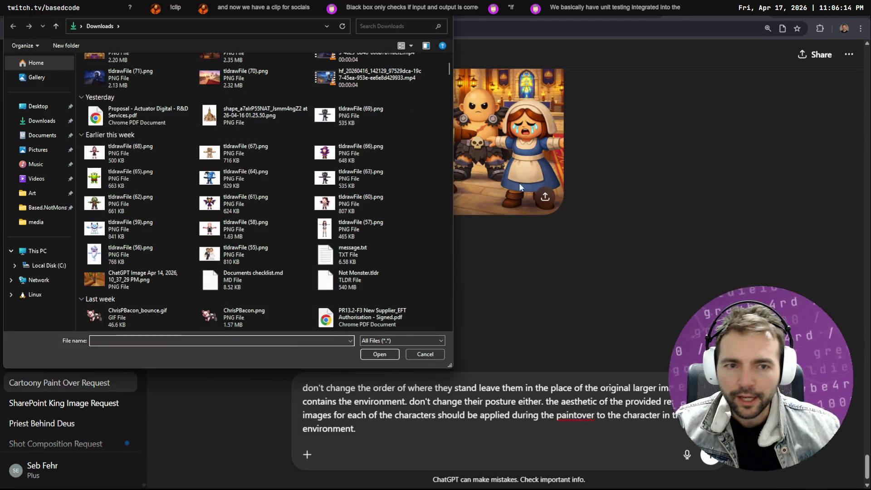
pyautogui.press('Escape')
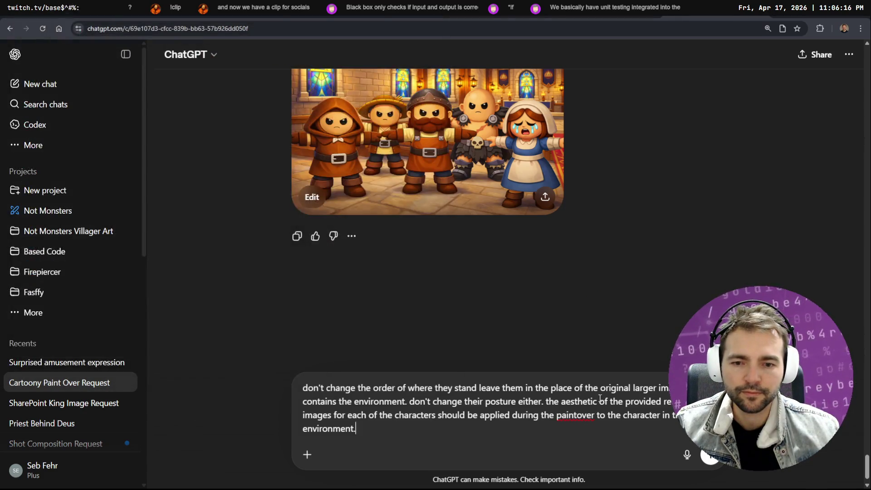
pyautogui.click(710, 455)
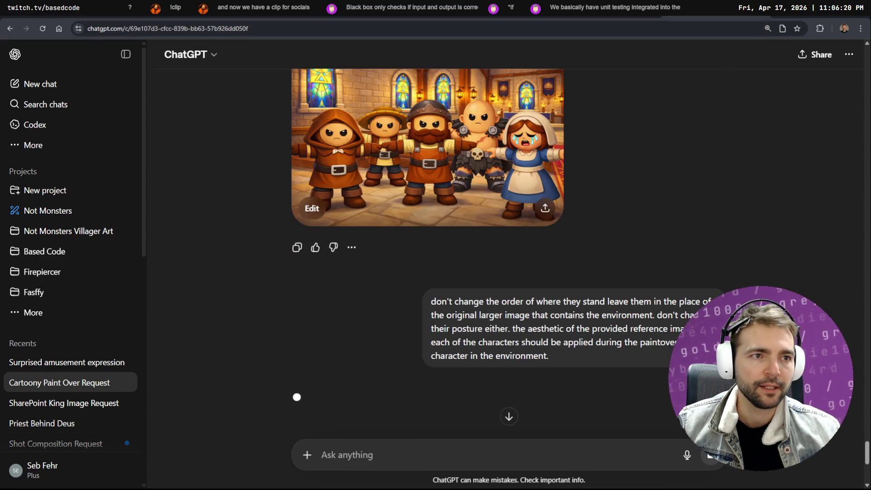
# - Start a new ChatGPT chat asking how to change GPT's effort in OpenCode
pyautogui.write('chatgpt.com')
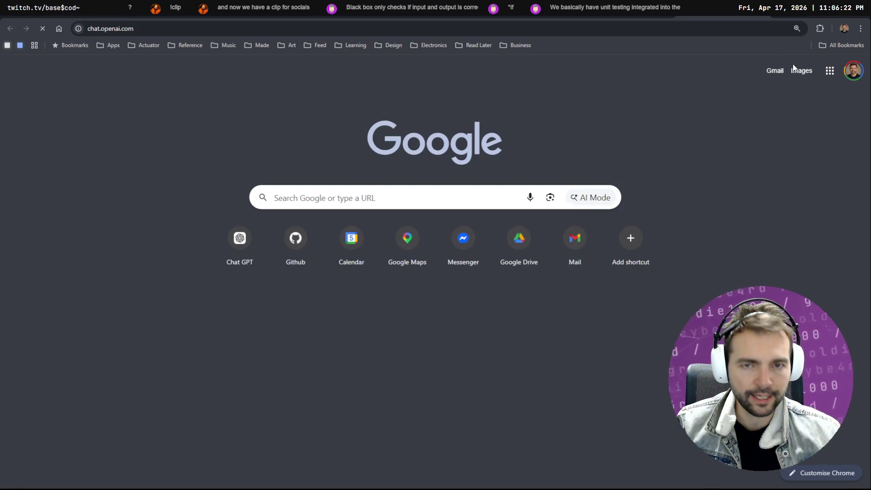
pyautogui.press('Return')
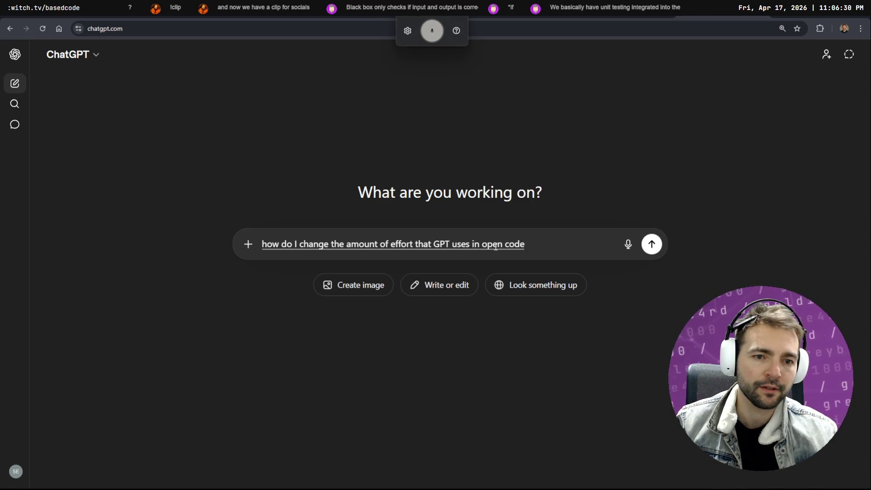
pyautogui.press('Return')
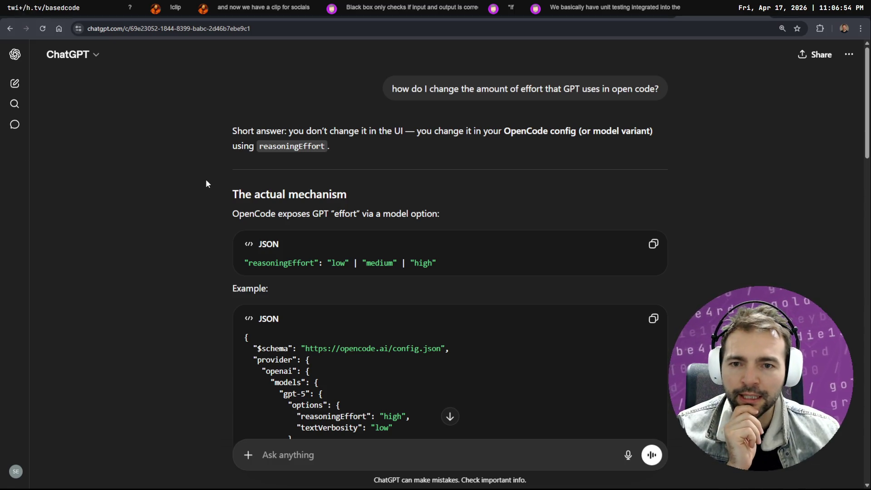
# - Read through ChatGPT's answer about the reasoningEffort config option
pyautogui.scroll(-3, 205, 180)
pyautogui.scroll(-8, 206, 183)
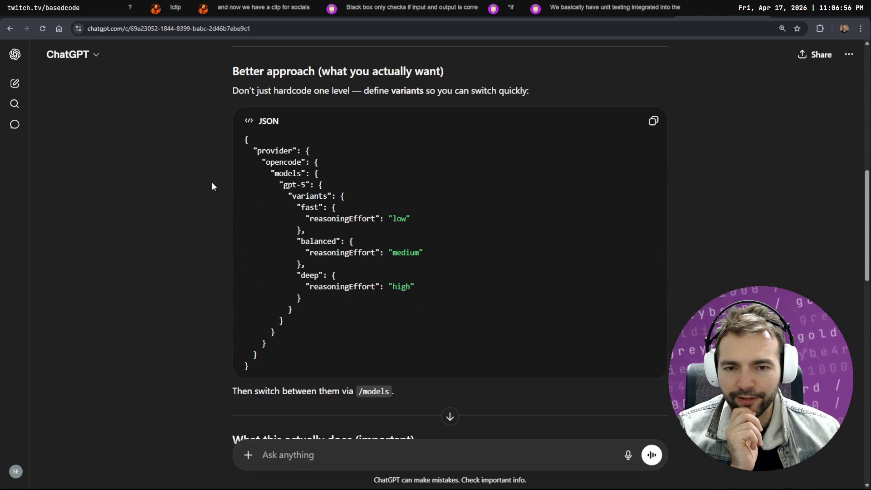
pyautogui.scroll(-10, 211, 183)
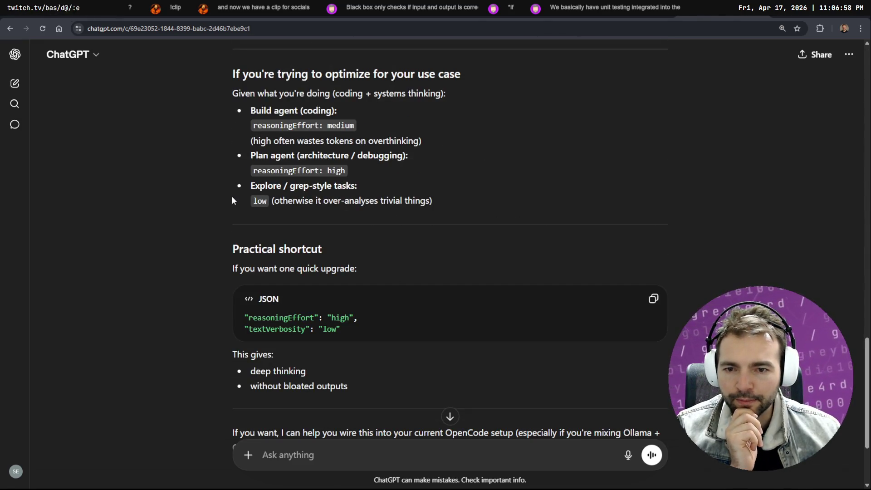
pyautogui.scroll(15, 232, 200)
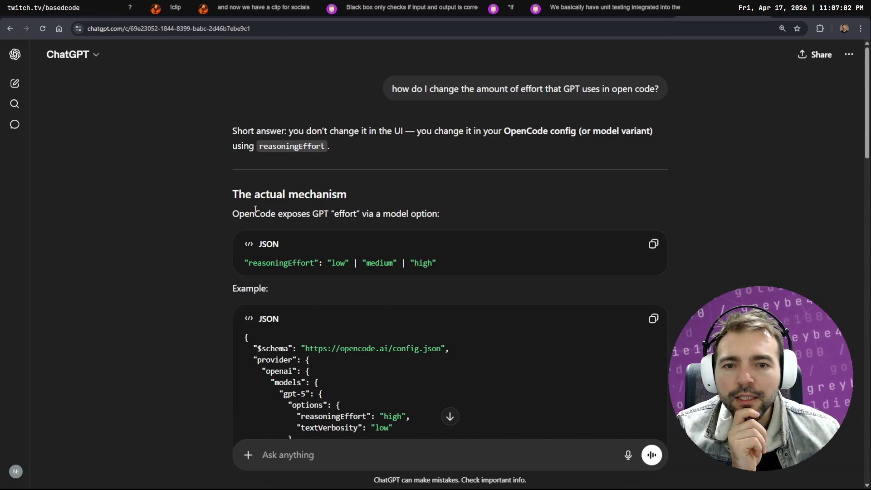
pyautogui.scroll(-3, 255, 209)
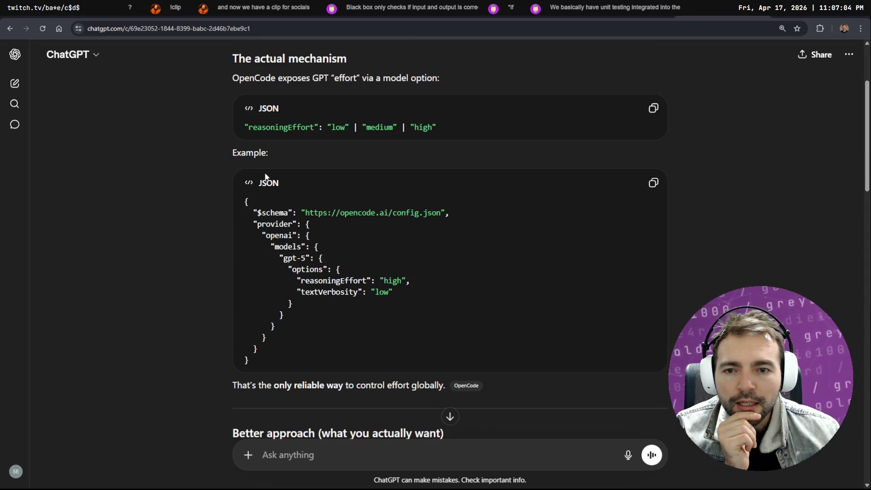
pyautogui.scroll(-7, 335, 234)
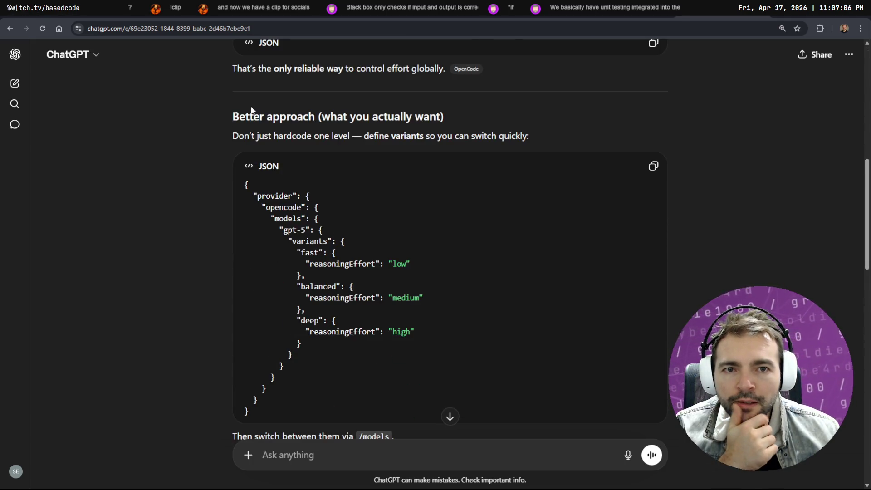
pyautogui.scroll(-1, 274, 122)
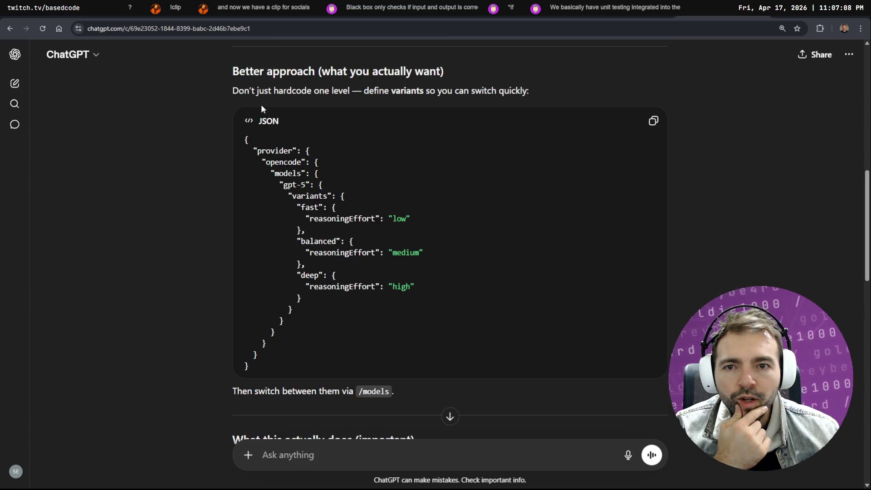
pyautogui.scroll(-8, 462, 122)
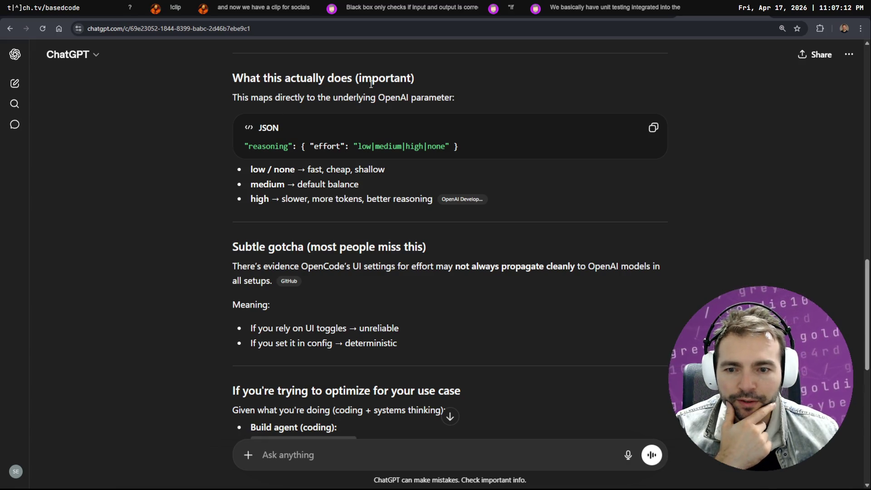
pyautogui.scroll(-7, 371, 84)
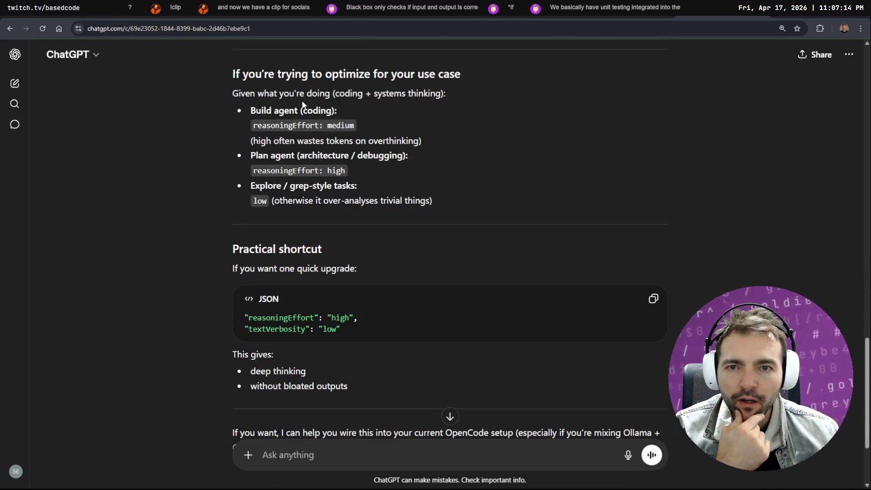
pyautogui.scroll(-3, 300, 109)
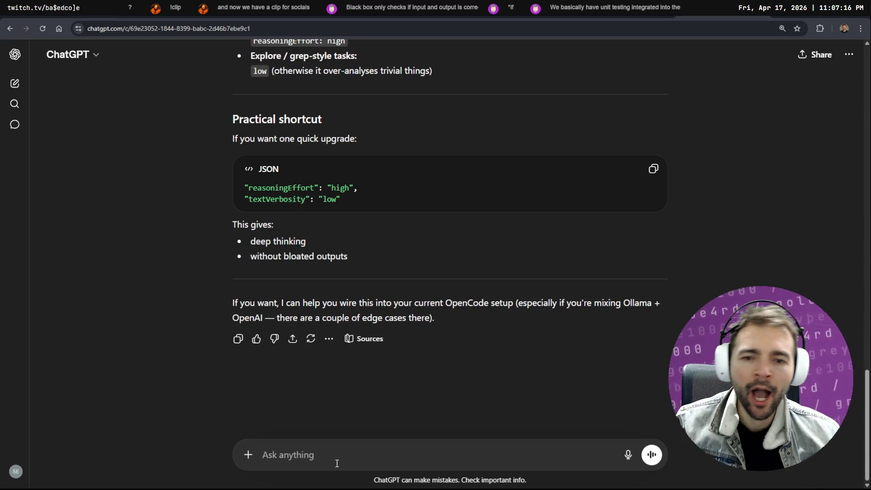
# - Send a dictated follow-up asking to set effort through the UI, then return to the paint-over chat
pyautogui.press('super+h')
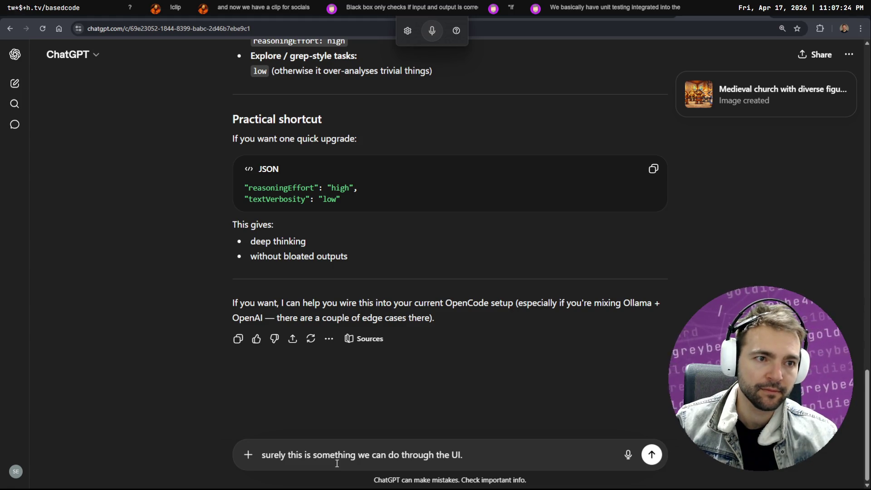
pyautogui.press('super+h')
pyautogui.press('BackSpace')
pyautogui.press('BackSpace')
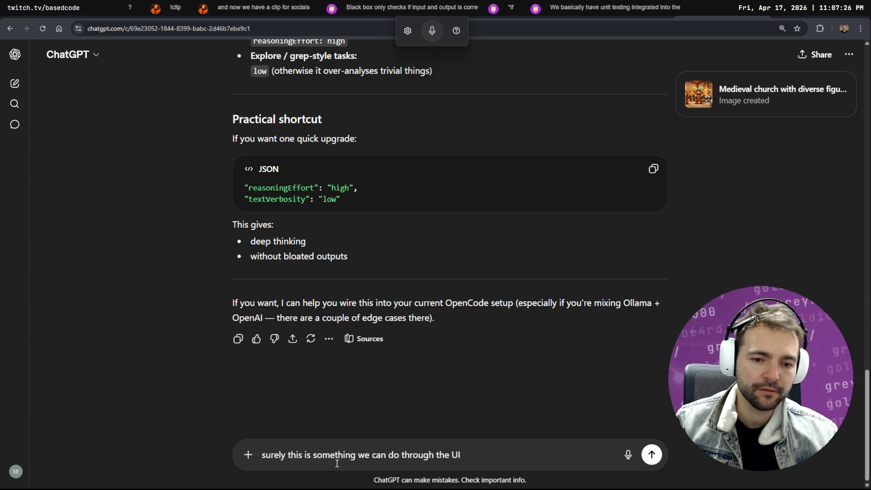
pyautogui.write('?')
pyautogui.press('Return')
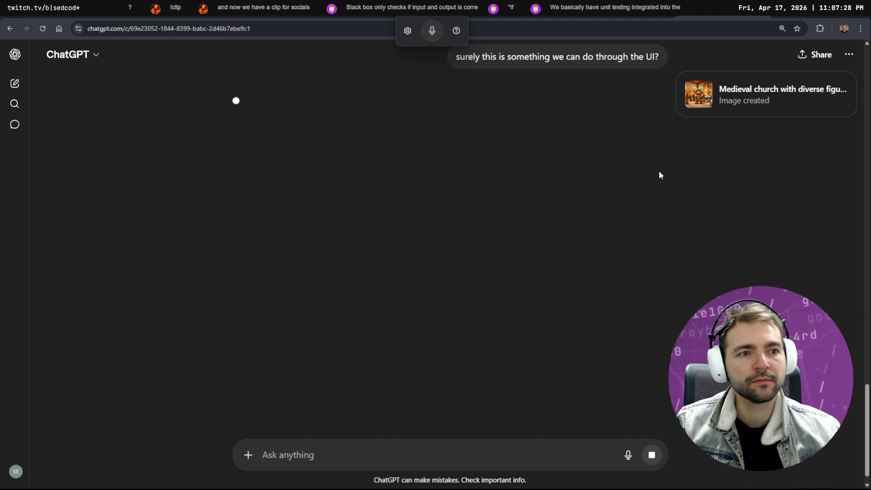
pyautogui.hotkey('alt', 'Left')
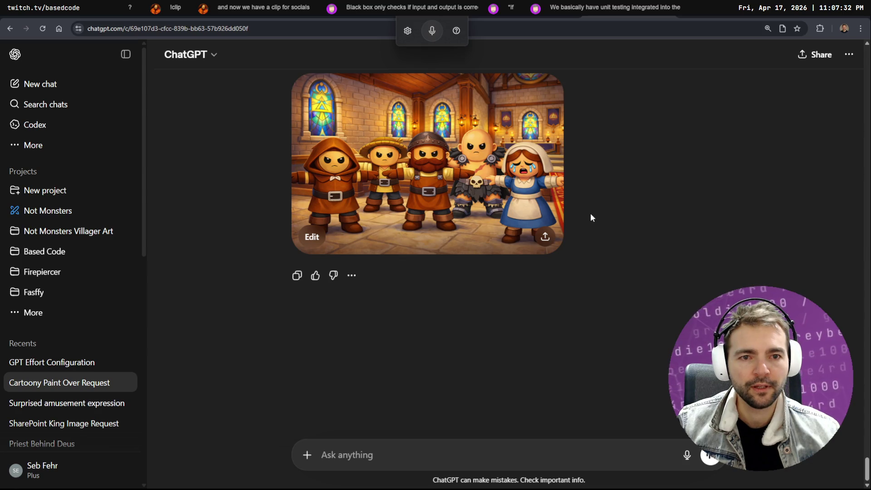
# - Compare the generated image versions full-screen, settling on 'A moment in the medieval church'
pyautogui.click(560, 188)
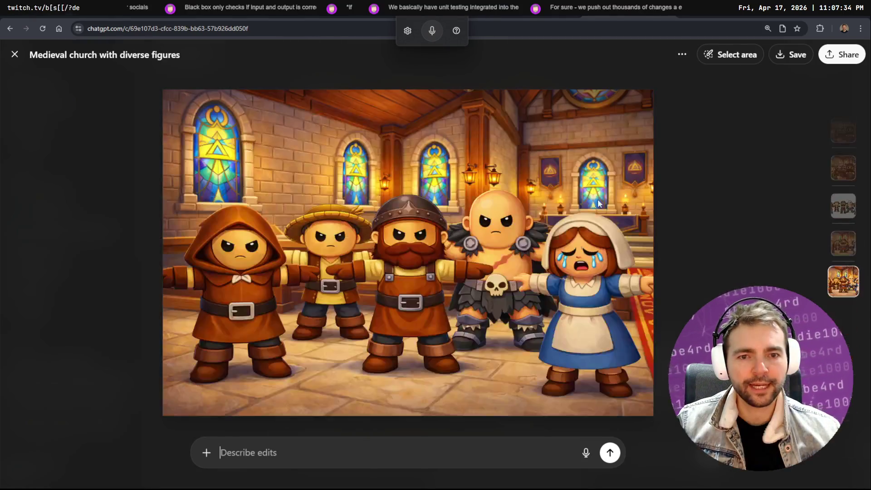
pyautogui.press('Right')
pyautogui.press('Right')
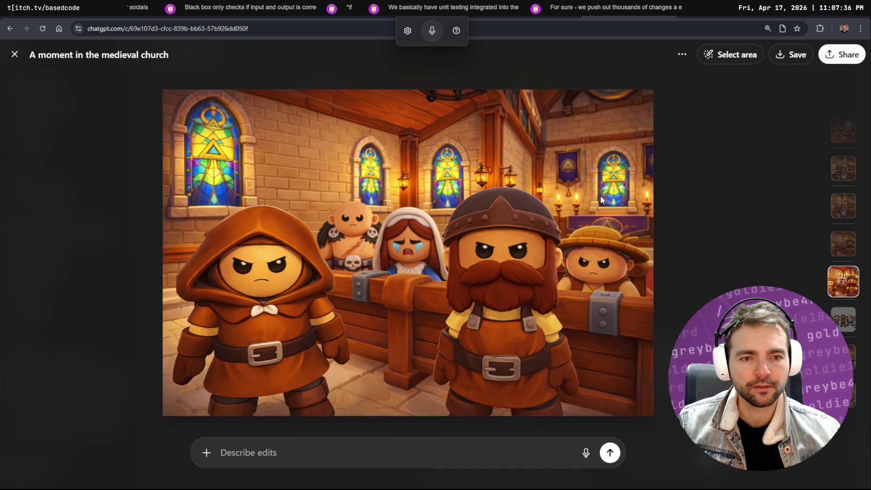
pyautogui.press('Left')
pyautogui.press('Right')
pyautogui.press('Left')
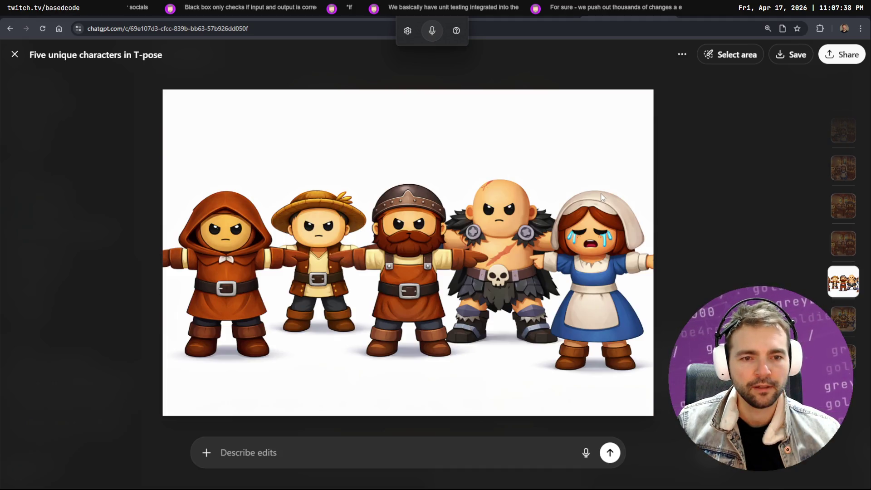
pyautogui.press('Right')
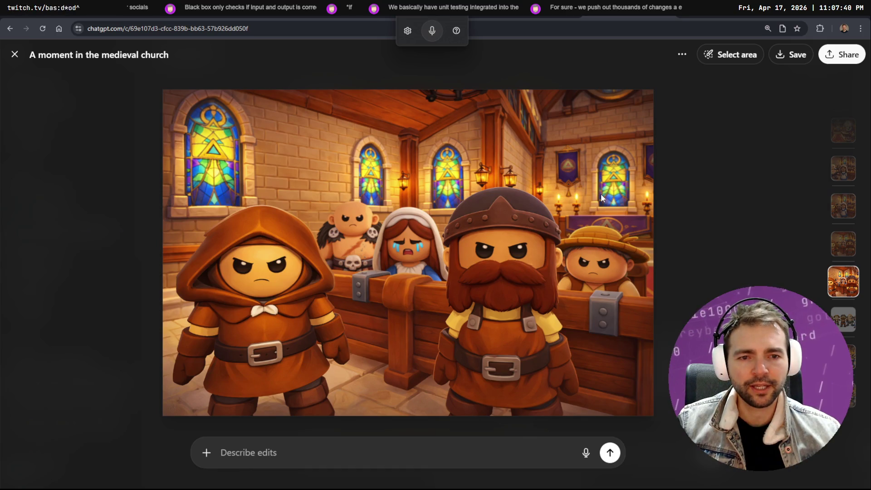
pyautogui.press('Left')
pyautogui.press('Right')
pyautogui.press('Right')
pyautogui.press('Left')
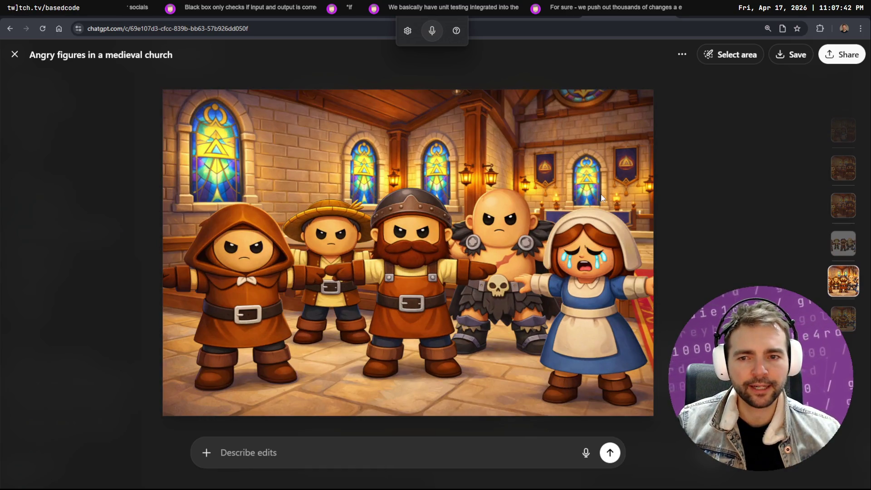
pyautogui.press('Left')
pyautogui.press('Right')
pyautogui.press('Left')
pyautogui.press('Left')
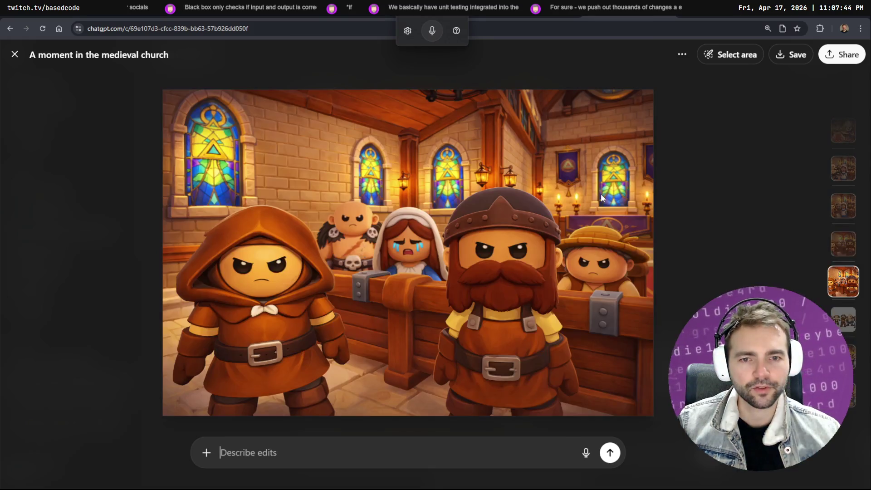
# - Copy the church image to the clipboard and return to the chat
pyautogui.rightClick(474, 226)
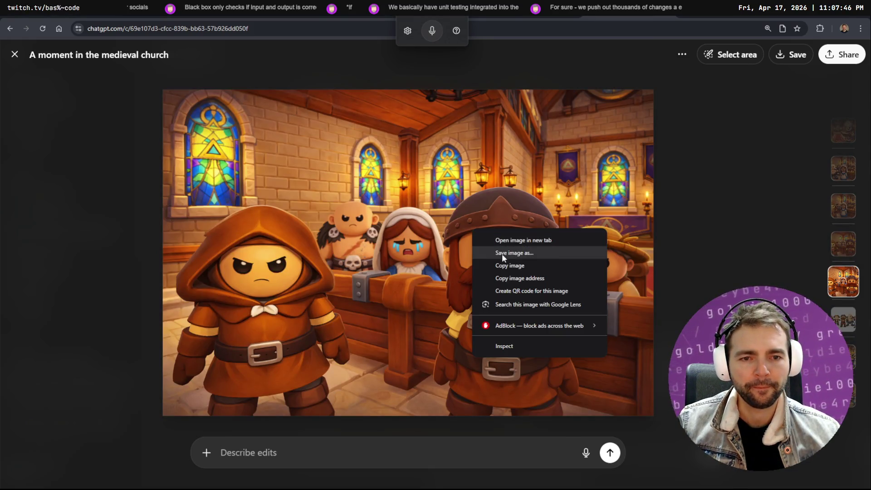
pyautogui.click(514, 263)
pyautogui.press('Escape')
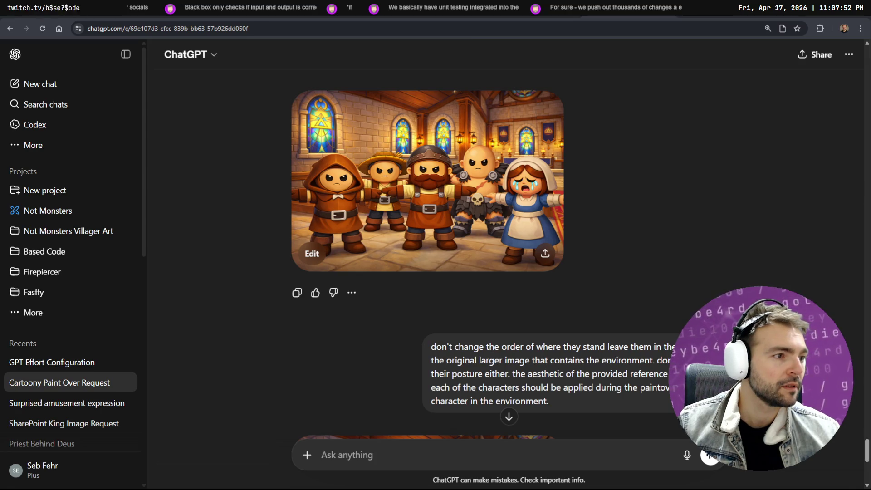
pyautogui.hotkey('alt', 'Tab')
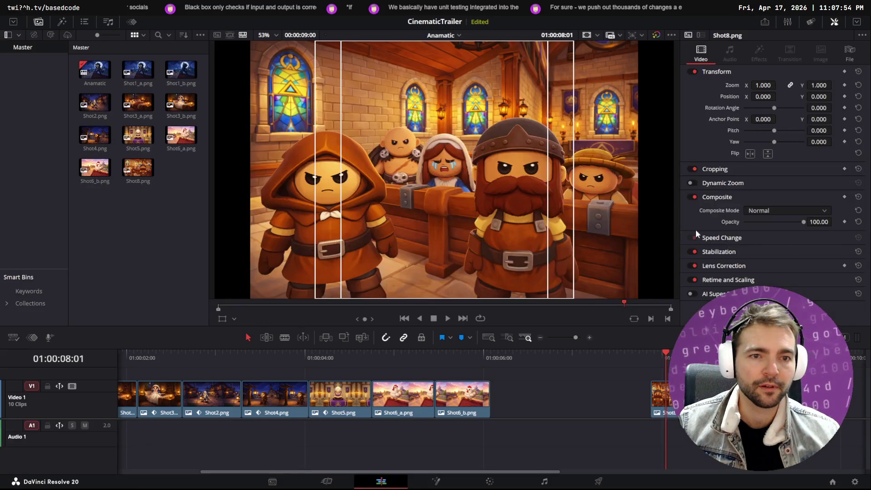
pyautogui.hotkey('alt', 'Tab')
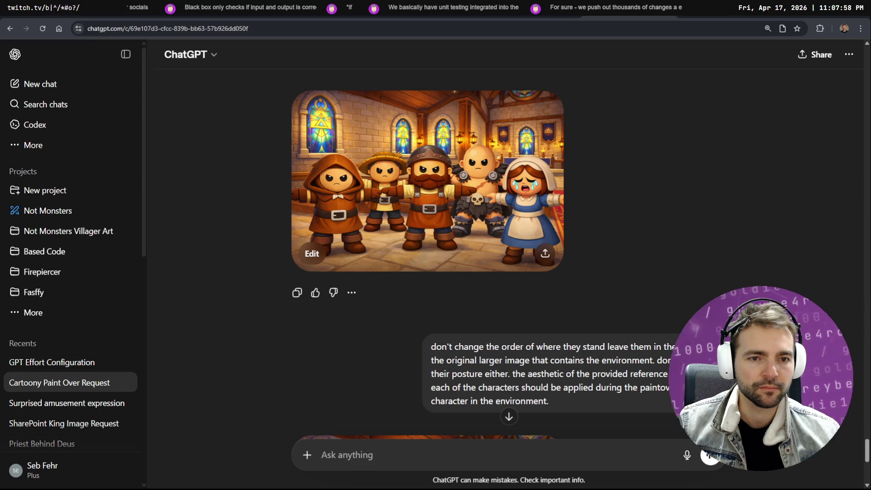
pyautogui.click(710, 426)
pyautogui.hotkey('ctrl', 'a')
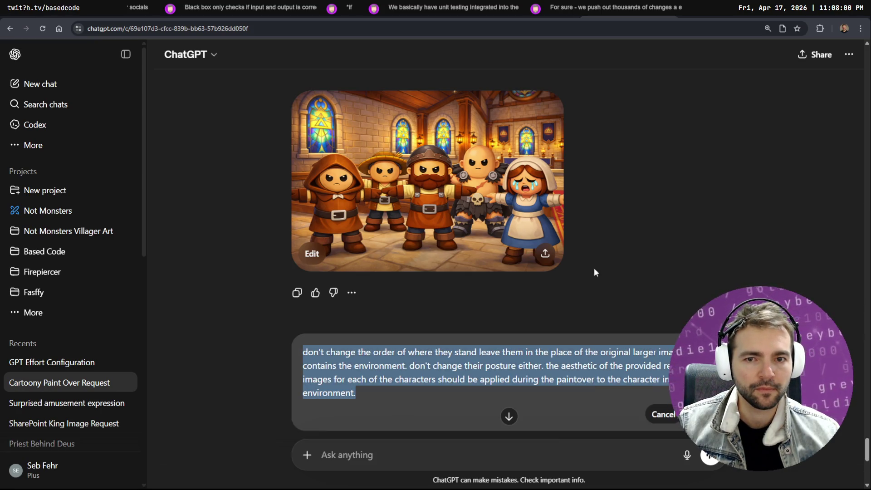
pyautogui.click(664, 414)
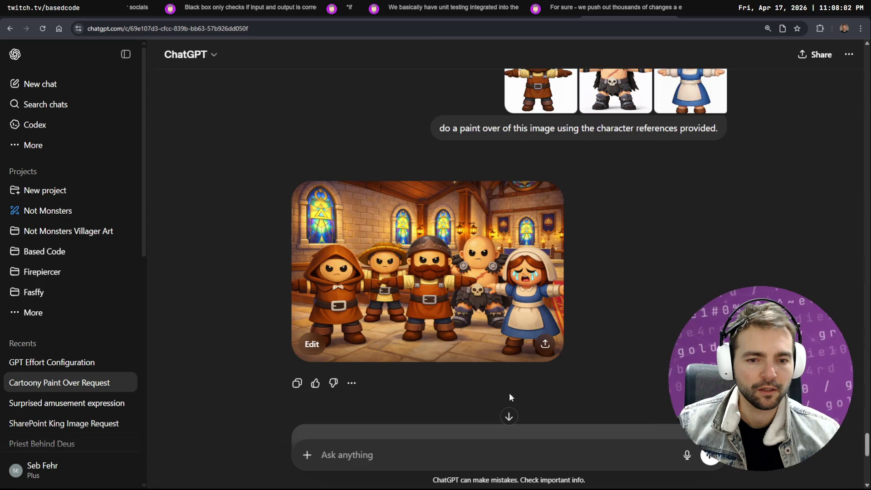
# - Cancel editing the long prompt and scroll through the paint-over chat
pyautogui.scroll(-6, 509, 393)
pyautogui.click(660, 194)
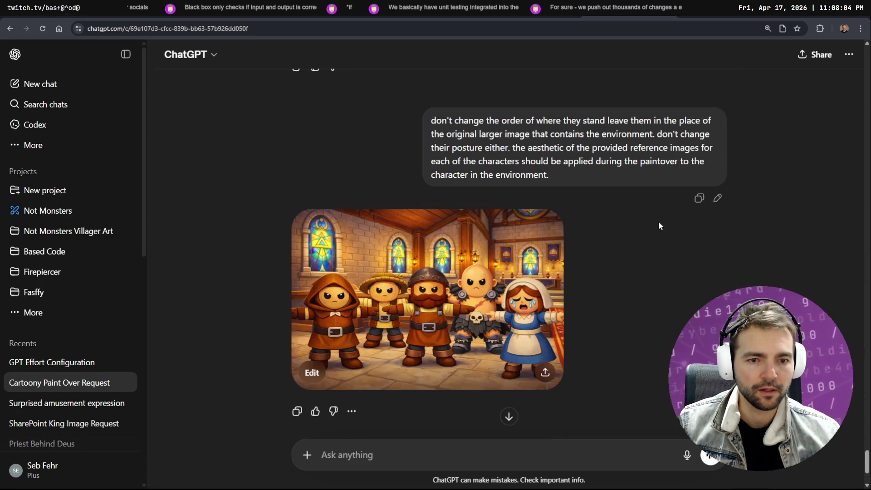
pyautogui.scroll(10, 626, 256)
pyautogui.scroll(2, 640, 267)
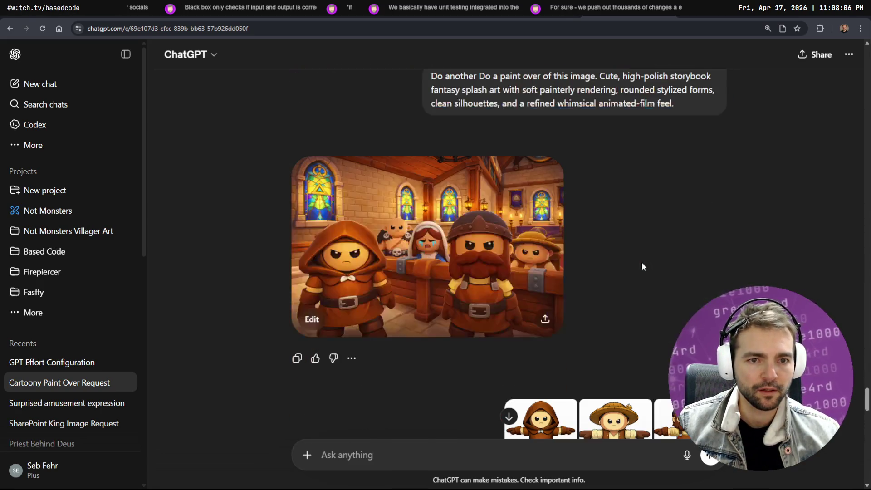
pyautogui.scroll(5, 589, 251)
pyautogui.scroll(8, 642, 312)
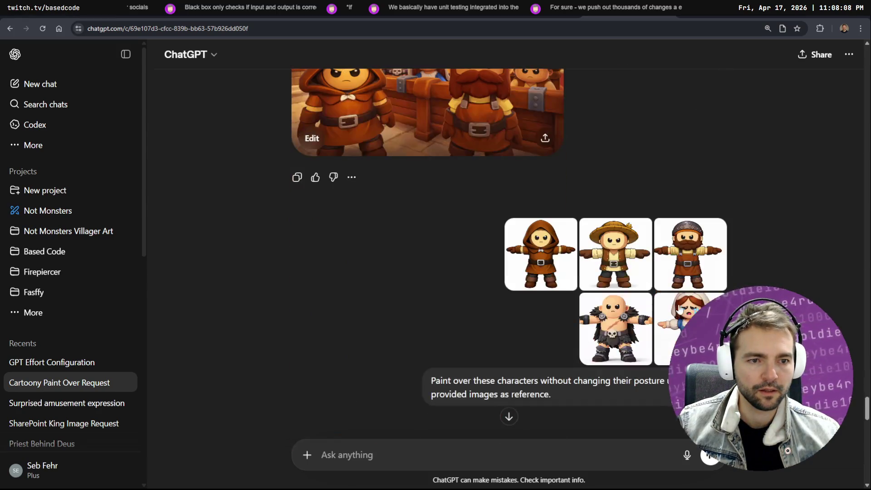
pyautogui.scroll(-2, 566, 345)
pyautogui.scroll(-10, 613, 265)
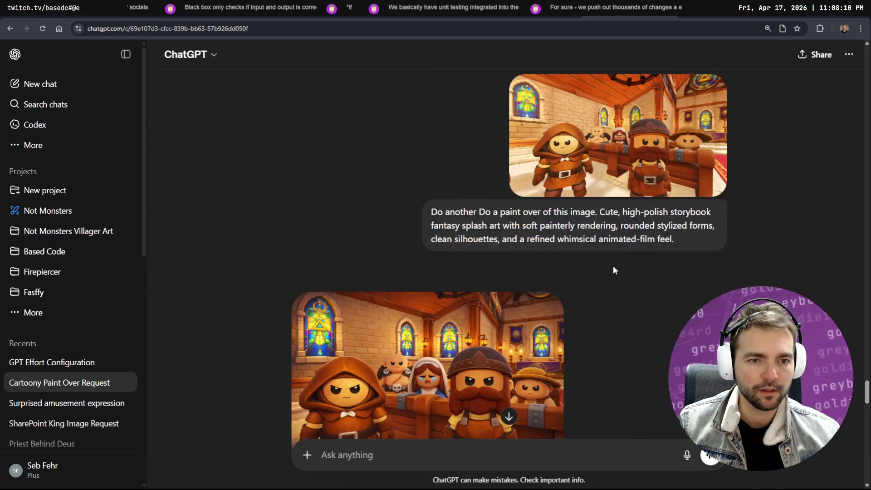
pyautogui.scroll(5, 601, 259)
pyautogui.scroll(-6, 591, 299)
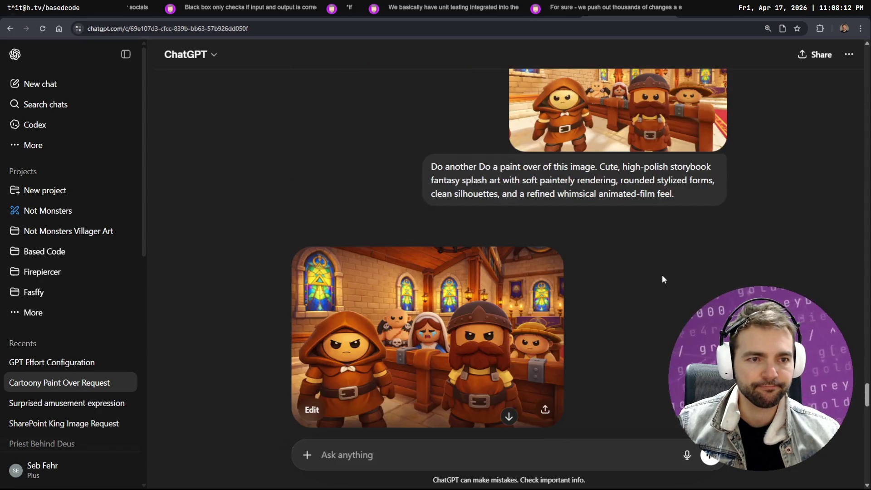
# - Clear the 'Do another paint-over' prompt in the editor, then abandon the edit
pyautogui.click(717, 236)
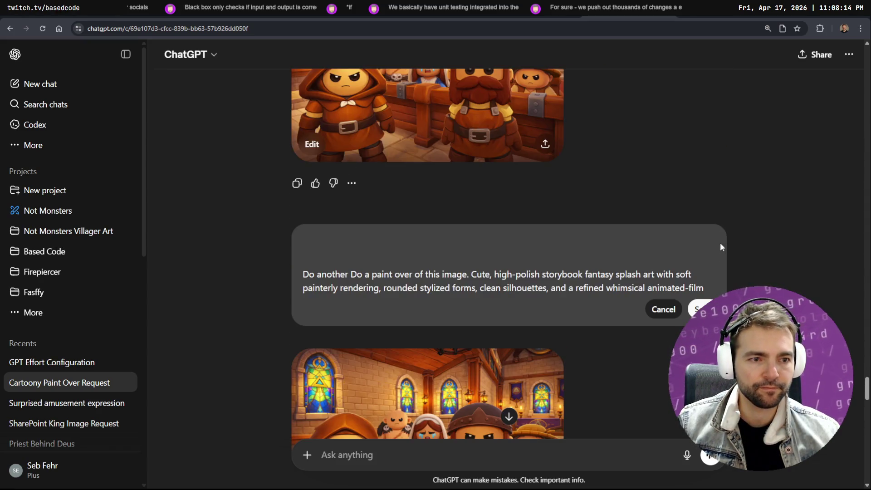
pyautogui.hotkey('ctrl', 'a')
pyautogui.click(638, 275)
pyautogui.hotkey('ctrl', 'a')
pyautogui.press('BackSpace')
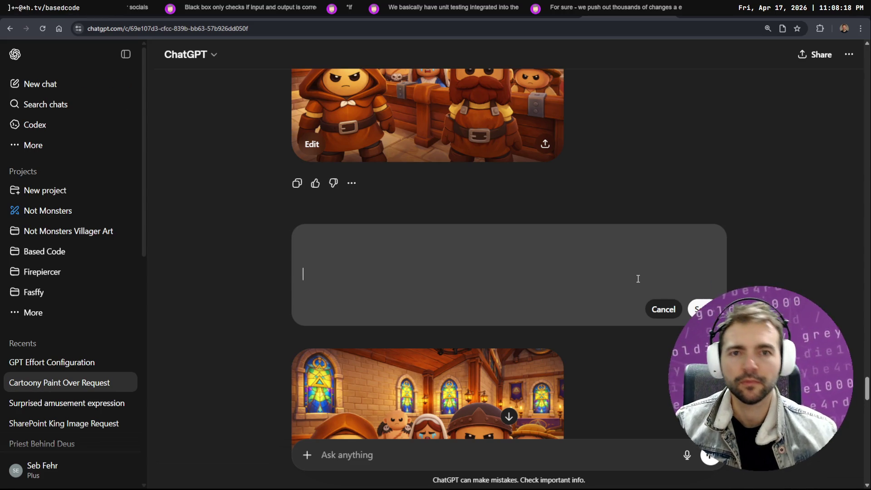
pyautogui.press('Escape')
# - Close the empty prompt editor without sending and view the church image full-screen
pyautogui.scroll(-1, 754, 209)
pyautogui.scroll(15, 754, 207)
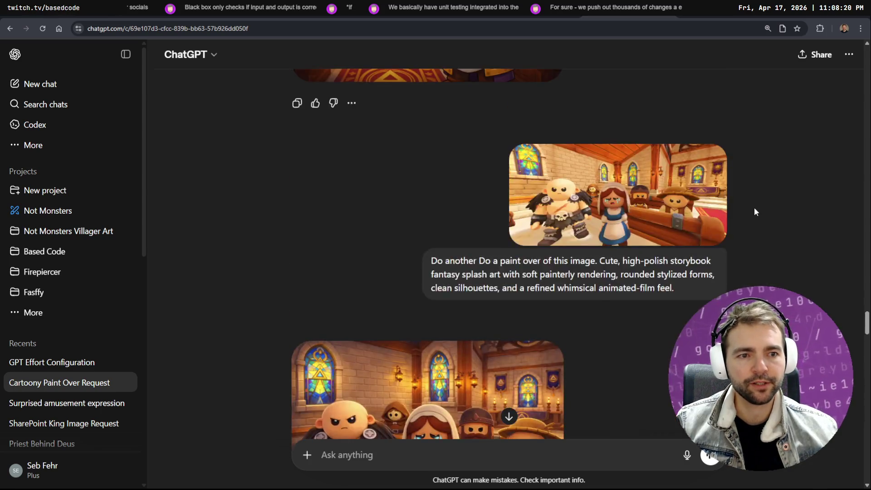
pyautogui.scroll(15, 751, 201)
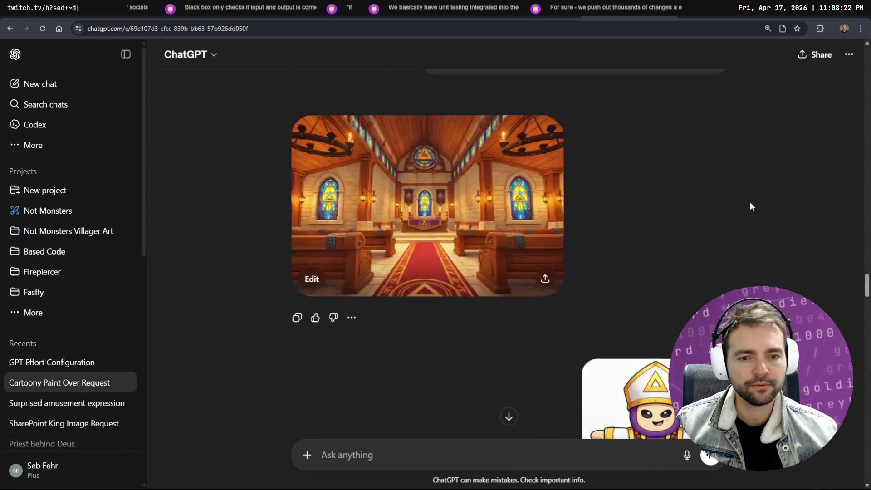
pyautogui.scroll(-15, 753, 202)
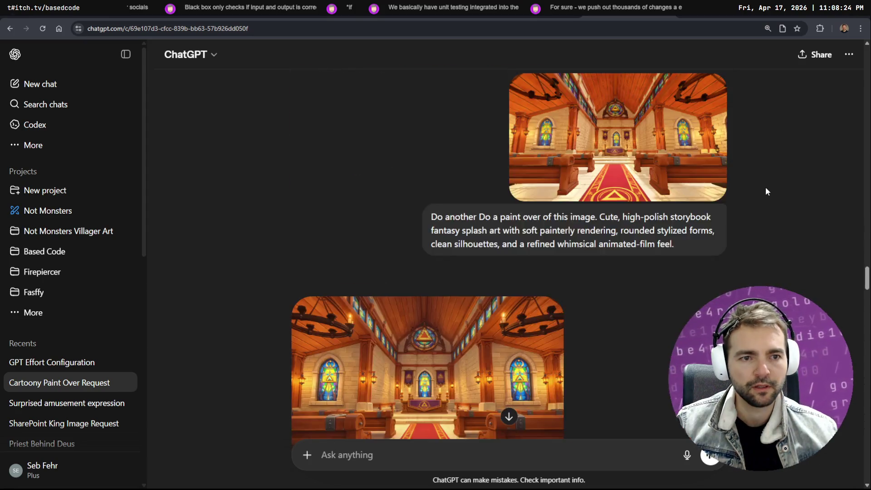
pyautogui.scroll(-7, 748, 227)
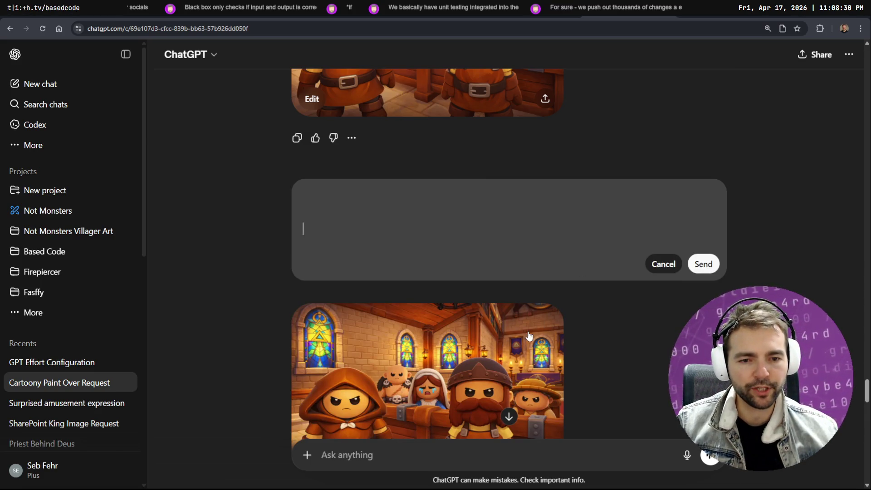
pyautogui.scroll(-2, 581, 248)
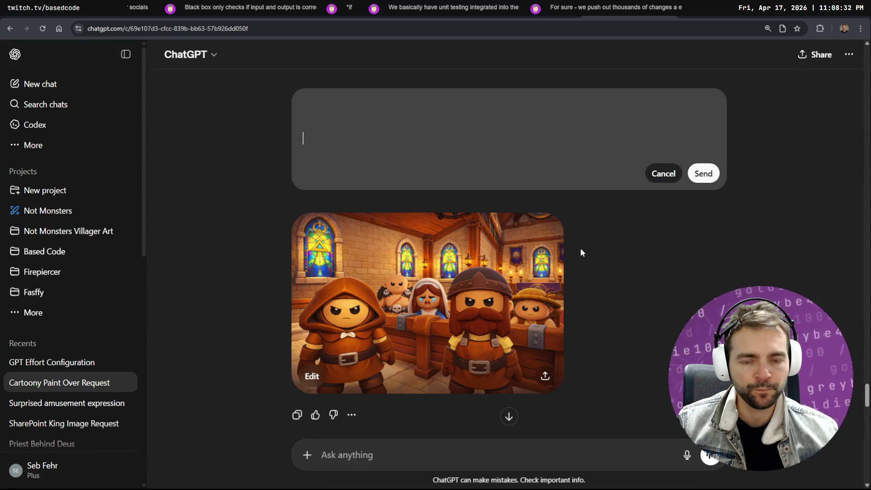
pyautogui.click(662, 174)
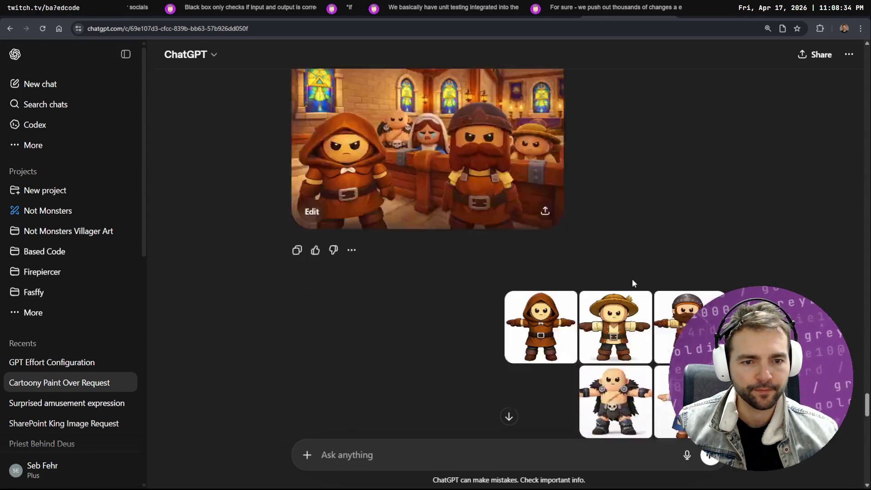
pyautogui.click(532, 284)
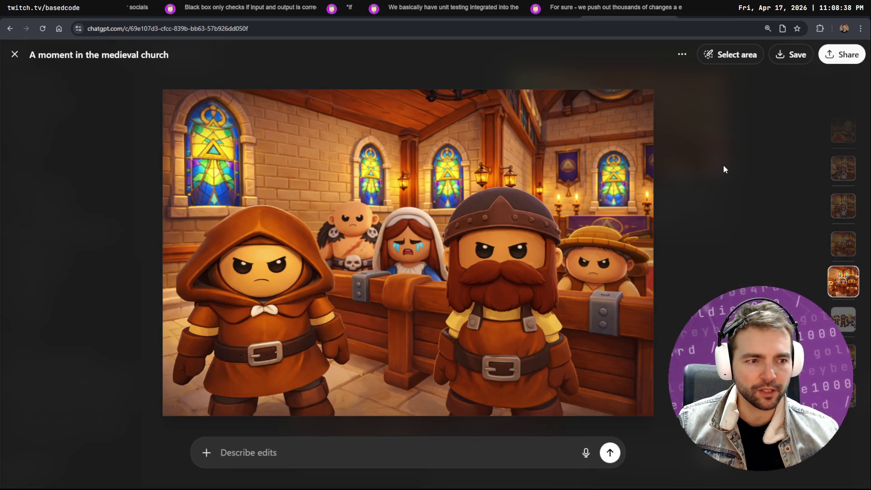
# - Compare the upper and lower church images by viewing each full-screen
pyautogui.click(710, 178)
pyautogui.scroll(2, 488, 233)
pyautogui.click(488, 233)
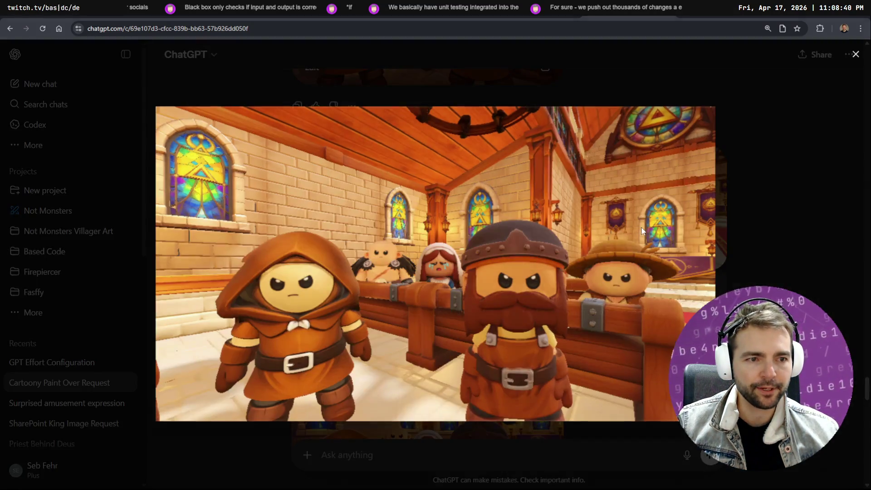
pyautogui.click(769, 227)
pyautogui.scroll(-2, 545, 318)
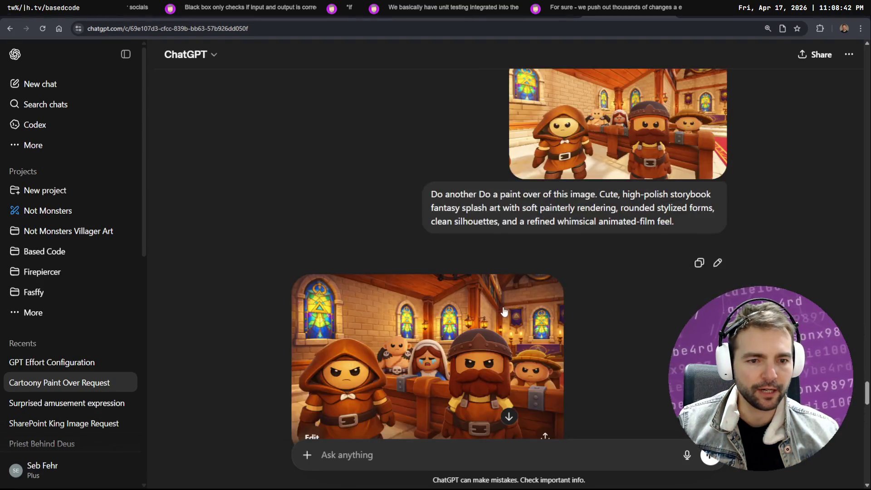
pyautogui.click(545, 339)
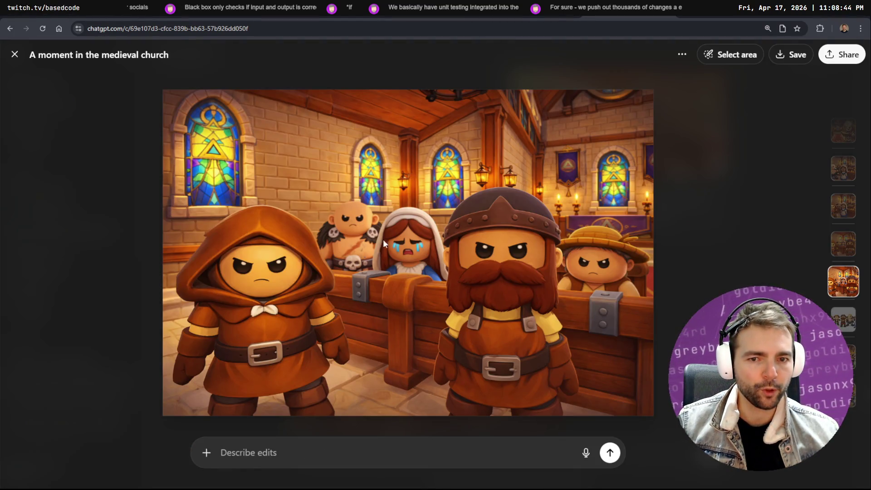
pyautogui.click(726, 232)
pyautogui.click(526, 282)
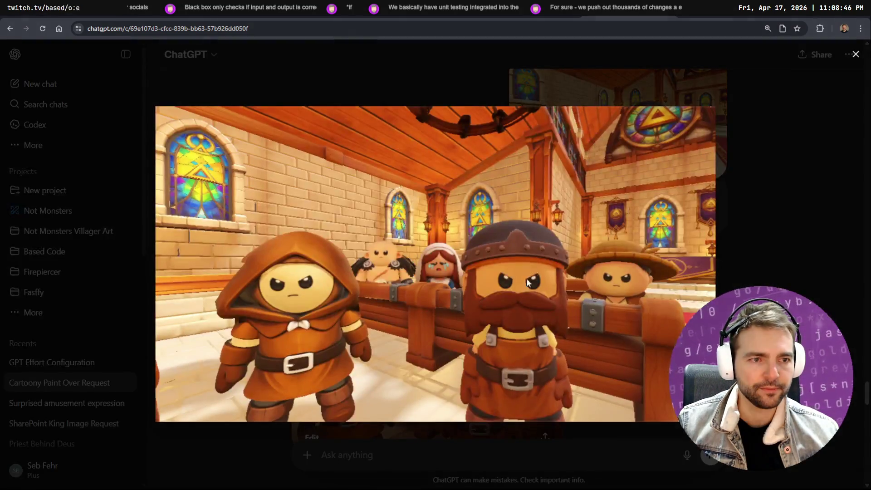
pyautogui.click(782, 224)
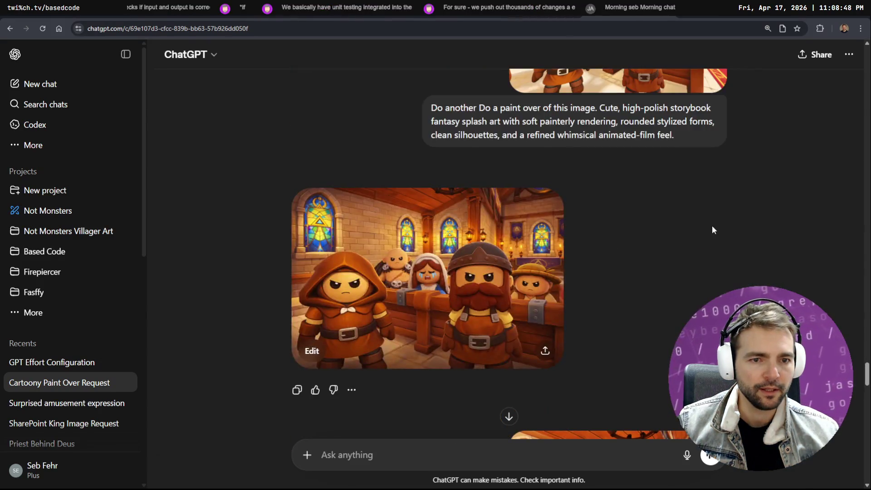
# - View the uploaded church render, then reopen the church paint-over full-screen
pyautogui.scroll(-3, 711, 229)
pyautogui.click(502, 415)
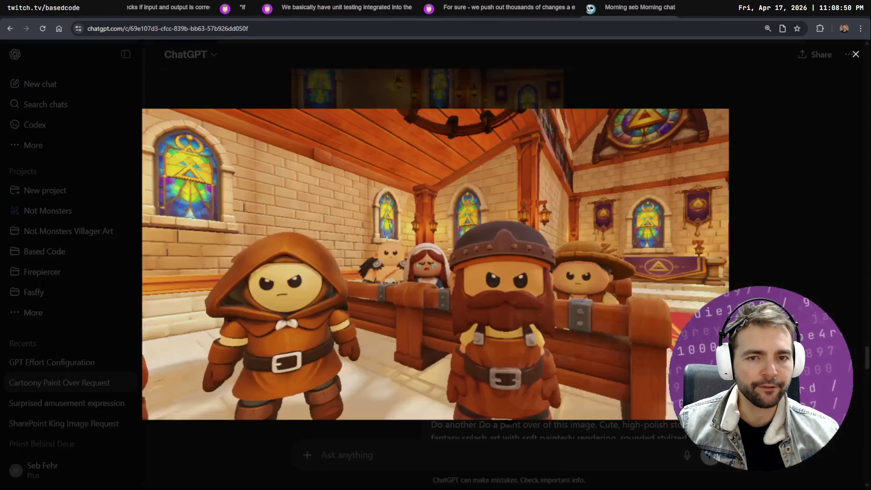
pyautogui.click(735, 268)
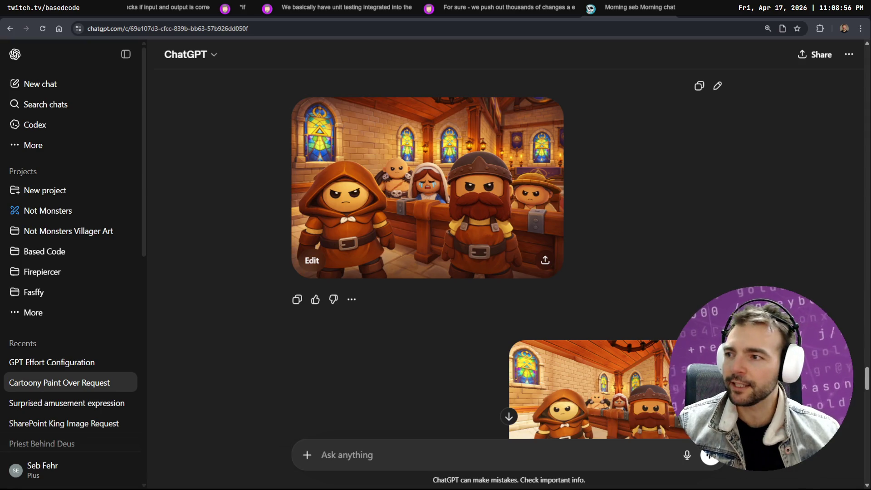
pyautogui.scroll(-15, 493, 156)
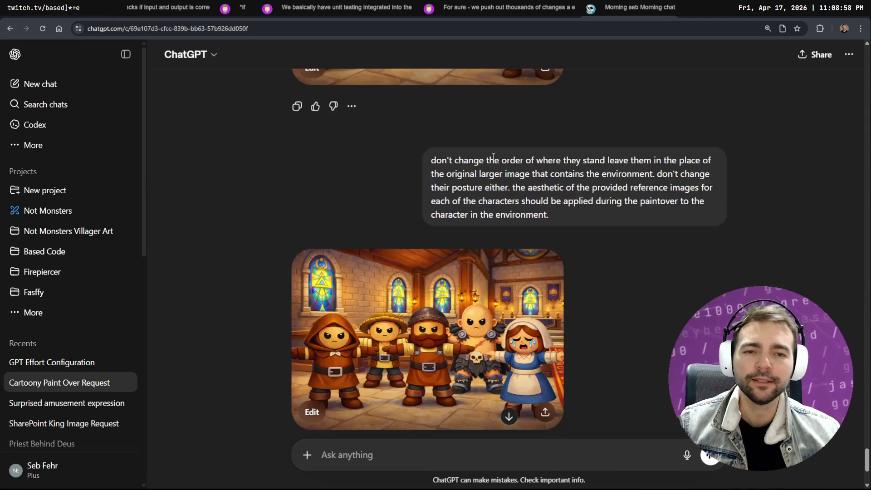
pyautogui.scroll(-4, 493, 156)
pyautogui.scroll(10, 614, 236)
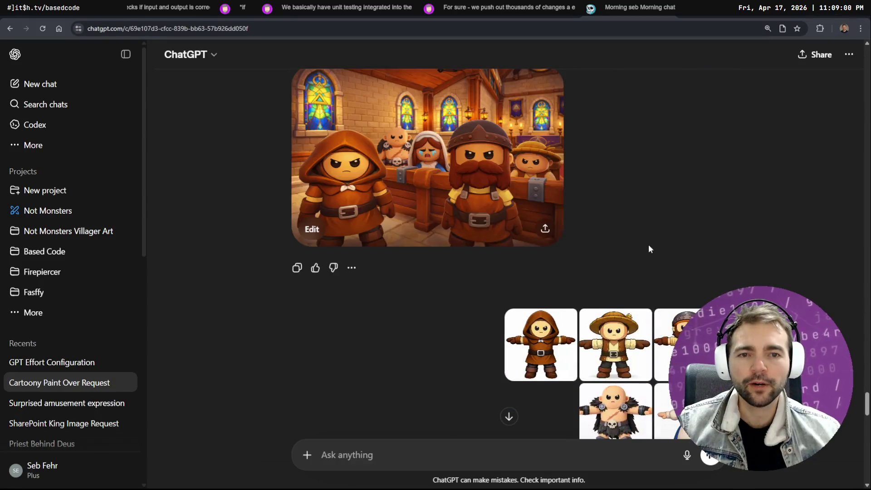
pyautogui.scroll(1, 649, 249)
pyautogui.click(456, 227)
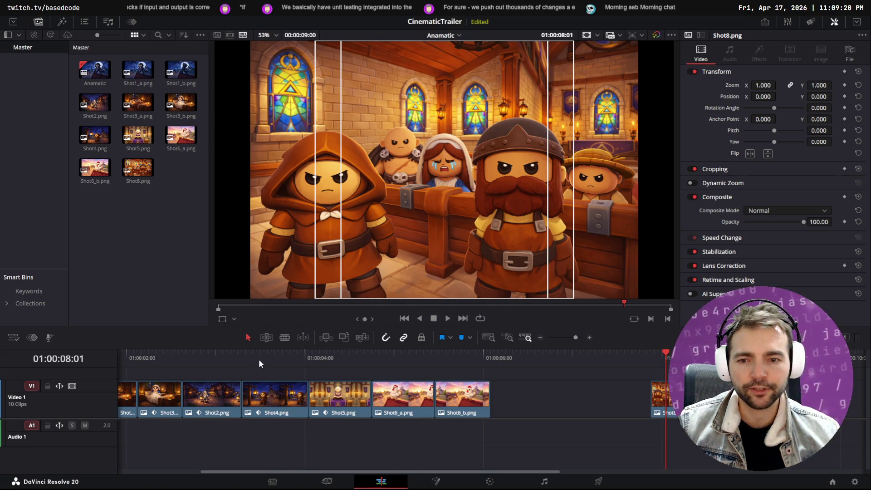
# - Play the Anamatic timeline from the start, scrub back and forth, and select the Shot3_b clip and its cut
pyautogui.moveTo(258, 358); pyautogui.dragTo(121, 356)
pyautogui.press('space')
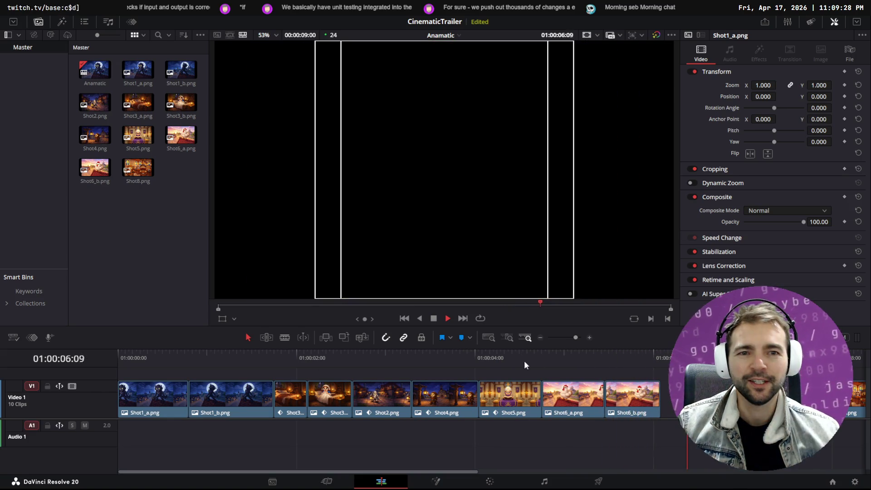
pyautogui.moveTo(540, 365)
pyautogui.mouseDown()
pyautogui.moveTo(352, 350)
pyautogui.moveTo(623, 350)
pyautogui.moveTo(470, 346)
pyautogui.moveTo(564, 351)
pyautogui.mouseUp()
pyautogui.press('space')
pyautogui.moveTo(159, 364)
pyautogui.mouseDown()
pyautogui.moveTo(550, 371)
pyautogui.moveTo(599, 396)
pyautogui.moveTo(119, 408)
pyautogui.moveTo(570, 424)
pyautogui.moveTo(165, 431)
pyautogui.moveTo(586, 429)
pyautogui.moveTo(572, 426)
pyautogui.mouseUp()
pyautogui.press('space')
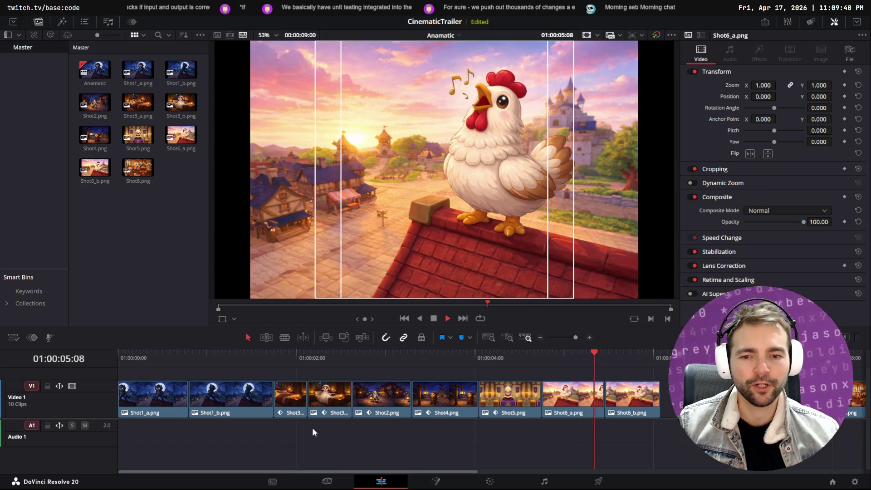
pyautogui.click(324, 398)
pyautogui.click(354, 391)
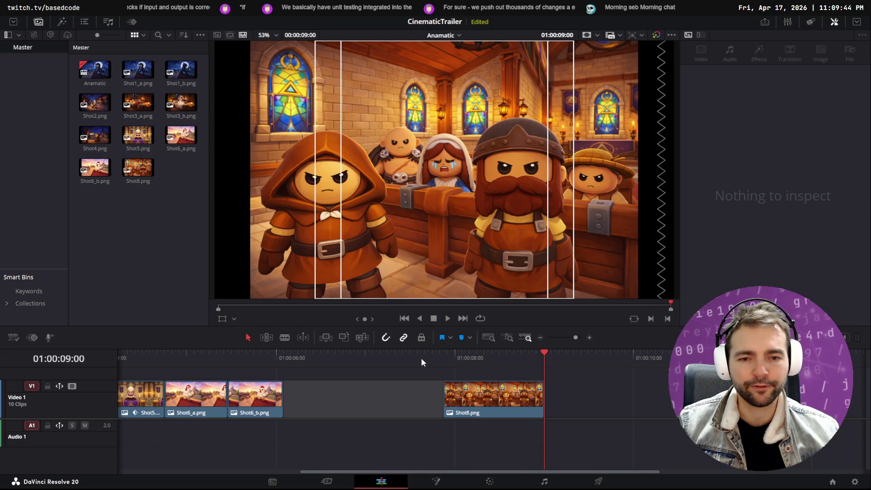
# - Trim one frame off Shot2 and move the Shot4/Shot5 and Shot5/Shot6_a cuts earlier
pyautogui.moveTo(421, 358)
pyautogui.mouseDown()
pyautogui.moveTo(119, 353)
pyautogui.moveTo(379, 356)
pyautogui.moveTo(342, 361)
pyautogui.moveTo(349, 358)
pyautogui.mouseUp()
pyautogui.moveTo(405, 394)
pyautogui.mouseDown()
pyautogui.moveTo(378, 394)
pyautogui.moveTo(387, 392)
pyautogui.mouseUp()
pyautogui.moveTo(477, 395); pyautogui.dragTo(438, 395)
pyautogui.moveTo(543, 396); pyautogui.dragTo(493, 396)
# - Replay the trimmed anamatic from the start twice to check its timing
pyautogui.moveTo(348, 353); pyautogui.dragTo(130, 355)
pyautogui.press('space')
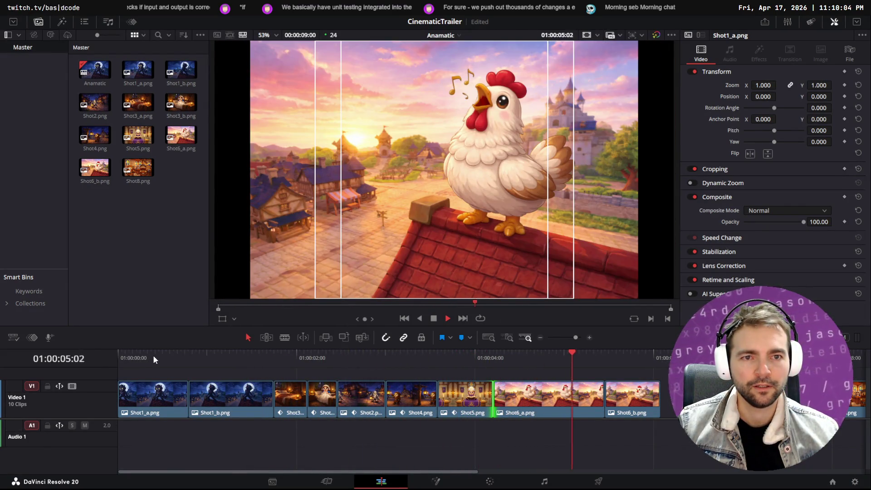
pyautogui.press('space')
pyautogui.moveTo(163, 357); pyautogui.dragTo(119, 357)
pyautogui.press('space')
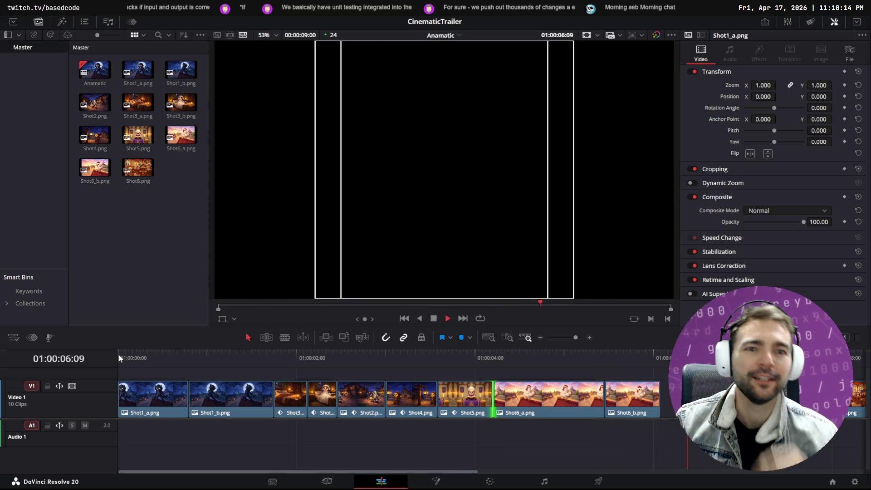
pyautogui.press('space')
# - Restore the Shot6_a chicken shot and play up to the church shot, checking the frames past it
pyautogui.moveTo(415, 367)
pyautogui.mouseDown()
pyautogui.moveTo(182, 366)
pyautogui.moveTo(591, 366)
pyautogui.mouseUp()
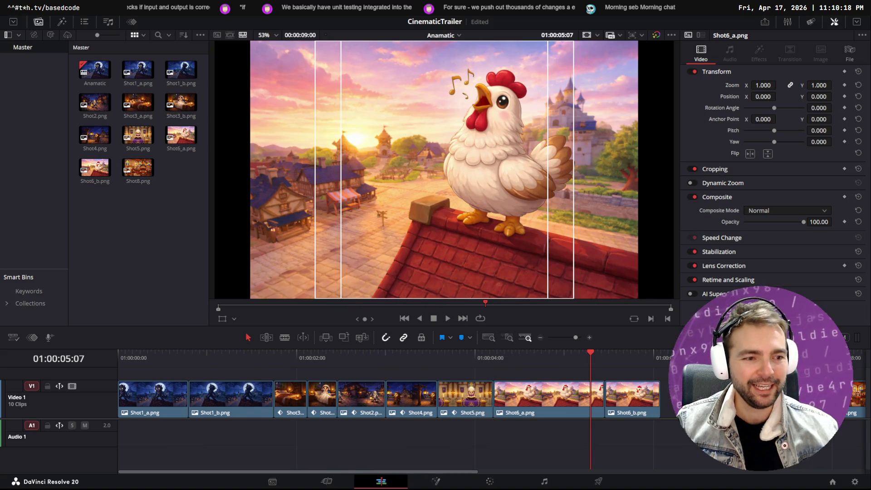
pyautogui.click(650, 353)
pyautogui.moveTo(650, 353)
pyautogui.mouseDown()
pyautogui.moveTo(543, 356)
pyautogui.moveTo(703, 353)
pyautogui.moveTo(324, 375)
pyautogui.moveTo(670, 370)
pyautogui.moveTo(260, 383)
pyautogui.mouseUp()
pyautogui.press('space')
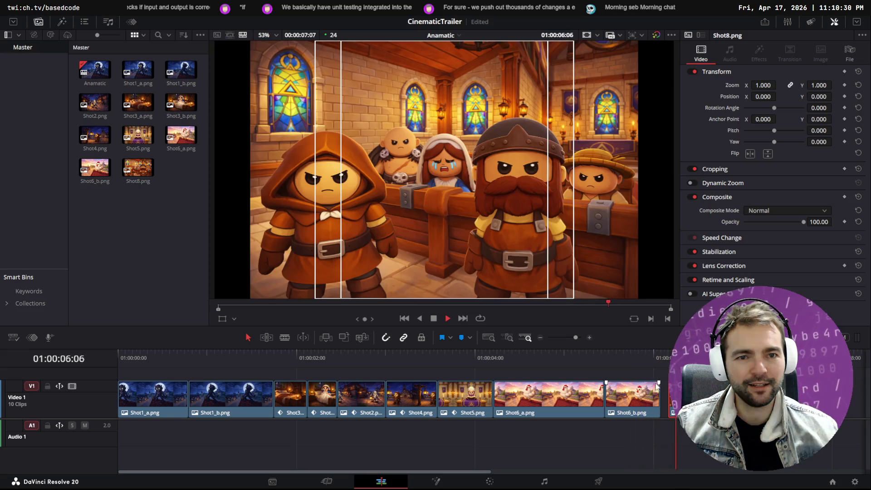
pyautogui.press('space')
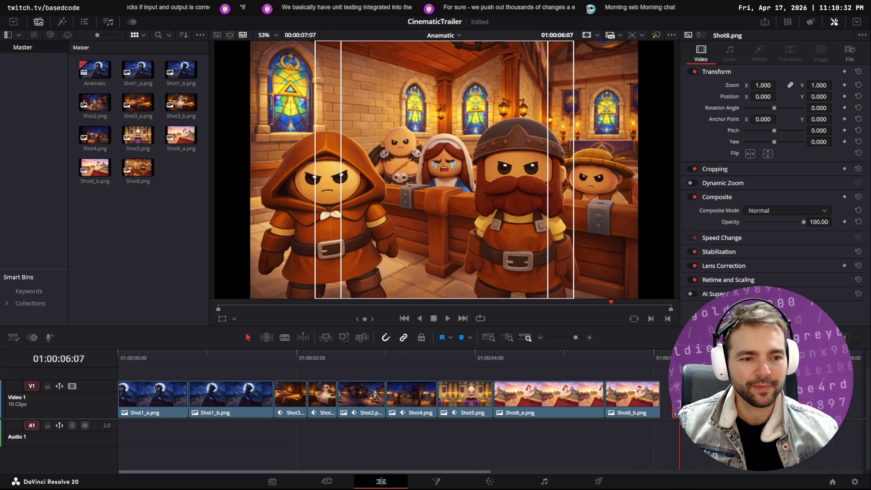
pyautogui.moveTo(679, 353)
pyautogui.mouseDown()
pyautogui.moveTo(638, 353)
pyautogui.moveTo(705, 353)
pyautogui.mouseUp()
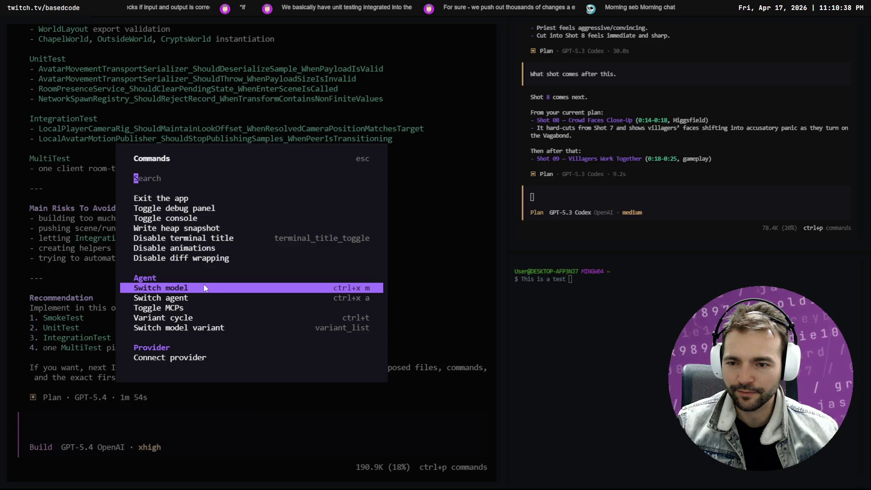
# - Cycle the Build agent's GPT-5.4 reasoning variant from xhigh around to medium and close the command list
pyautogui.click(200, 320)
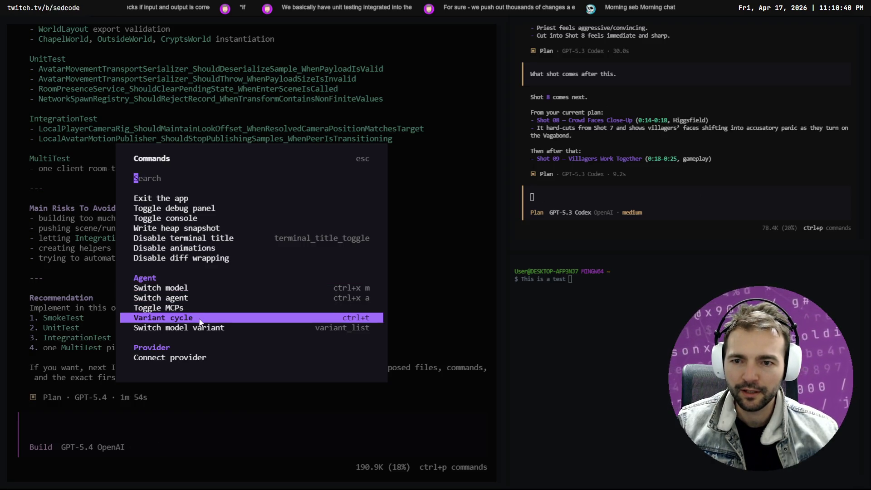
pyautogui.click(201, 320)
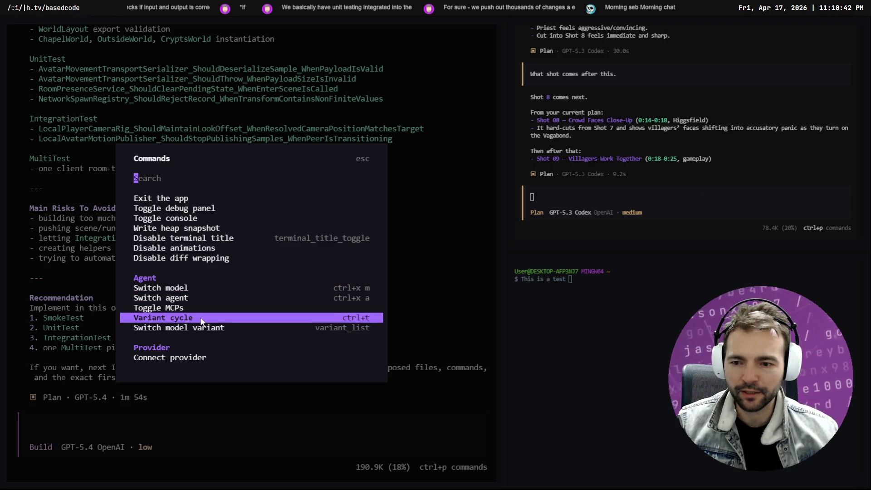
pyautogui.click(201, 320)
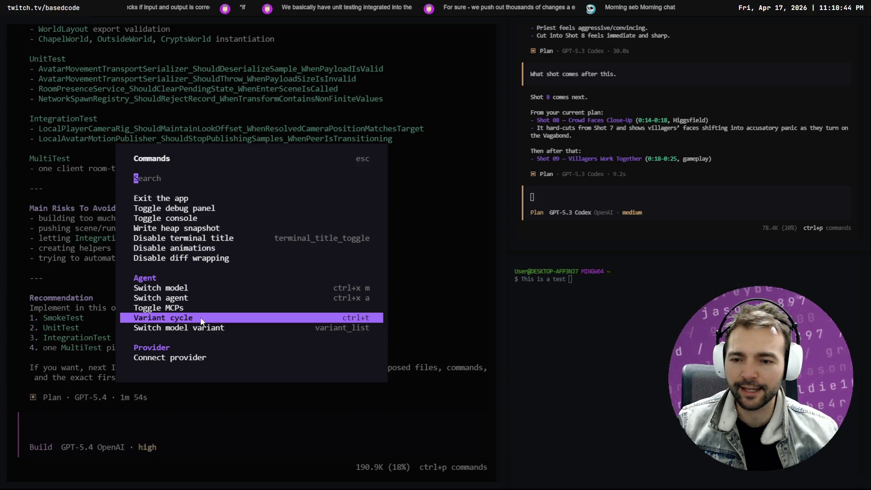
pyautogui.click(201, 320)
pyautogui.click(201, 321)
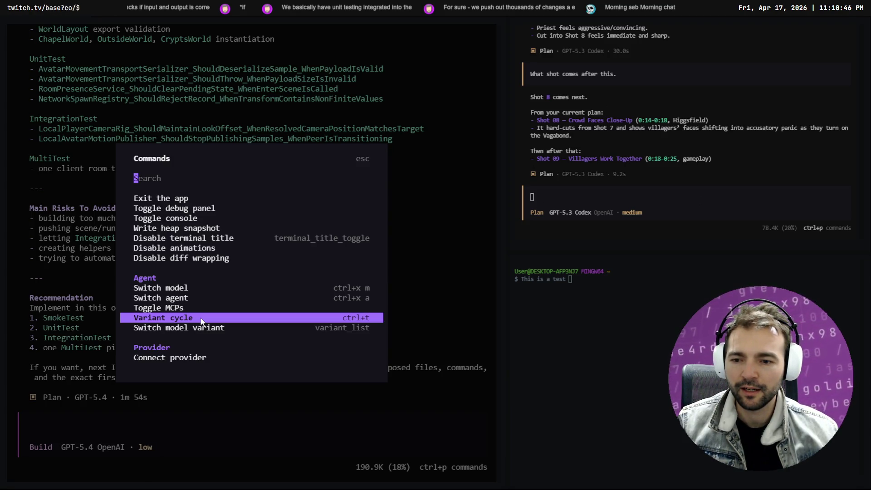
pyautogui.click(202, 321)
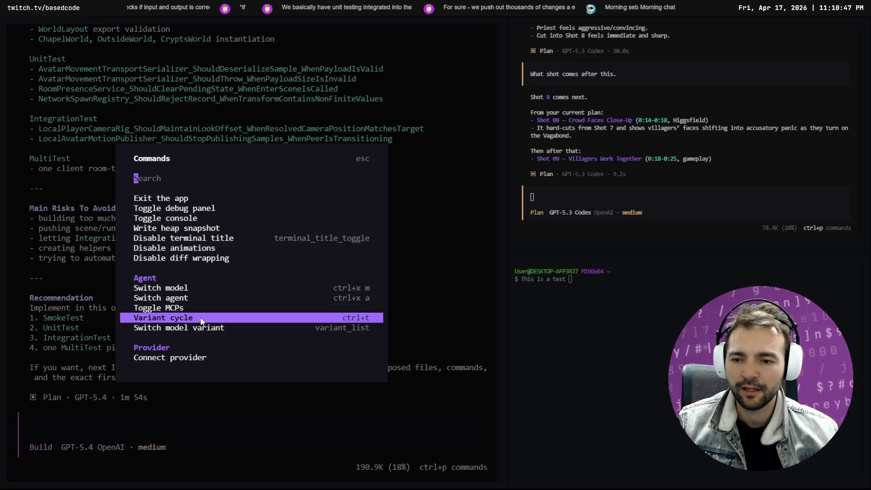
pyautogui.click(454, 290)
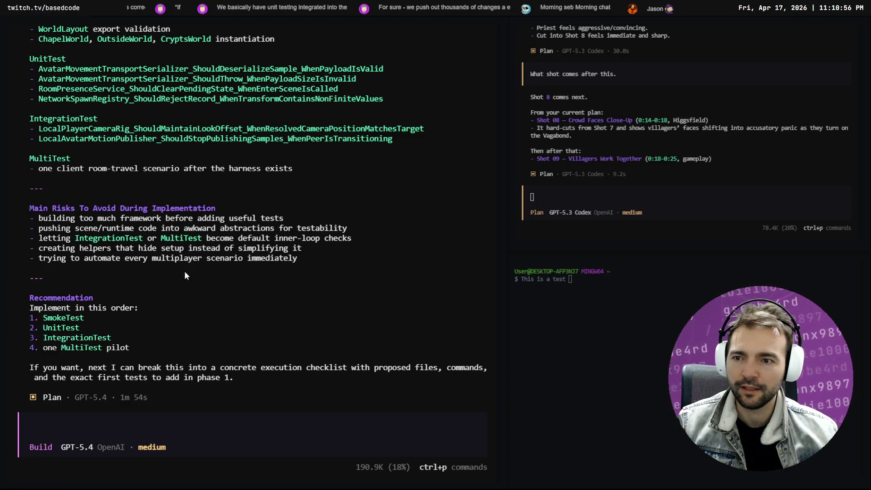
# - Scroll through the plan output while stepping the reasoning variant from medium through high and xhigh to none
pyautogui.scroll(15, 273, 318)
pyautogui.scroll(20, 286, 294)
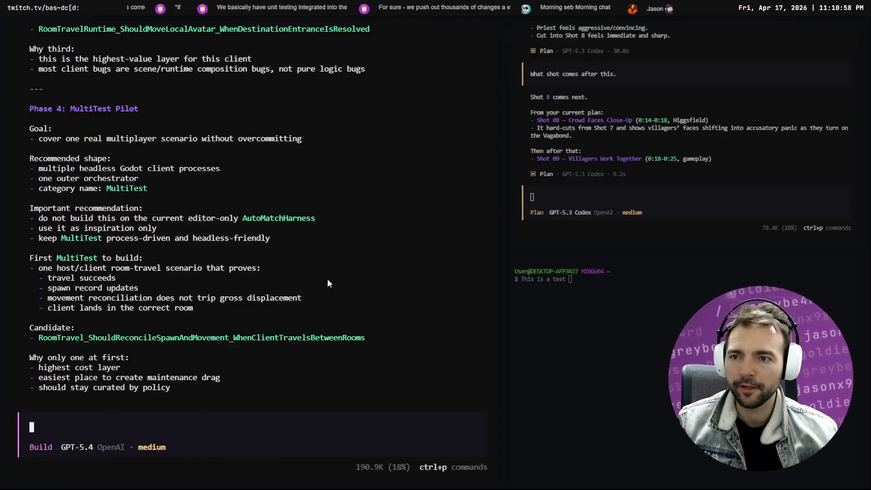
pyautogui.scroll(-20, 365, 277)
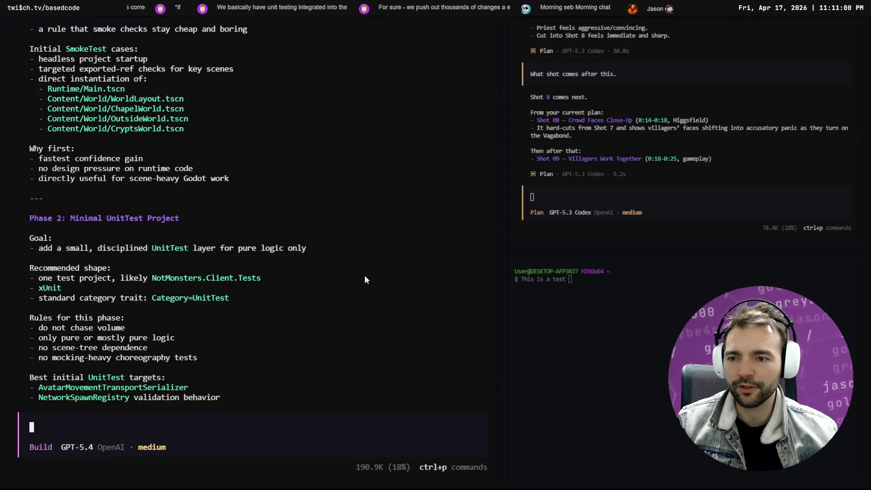
pyautogui.hotkey('ctrl', 't')
pyautogui.scroll(-20, 355, 292)
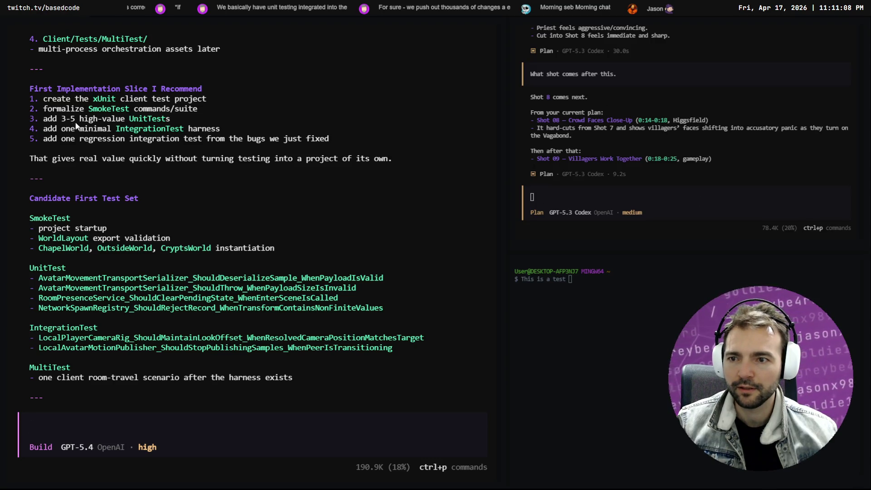
pyautogui.scroll(-7, 151, 297)
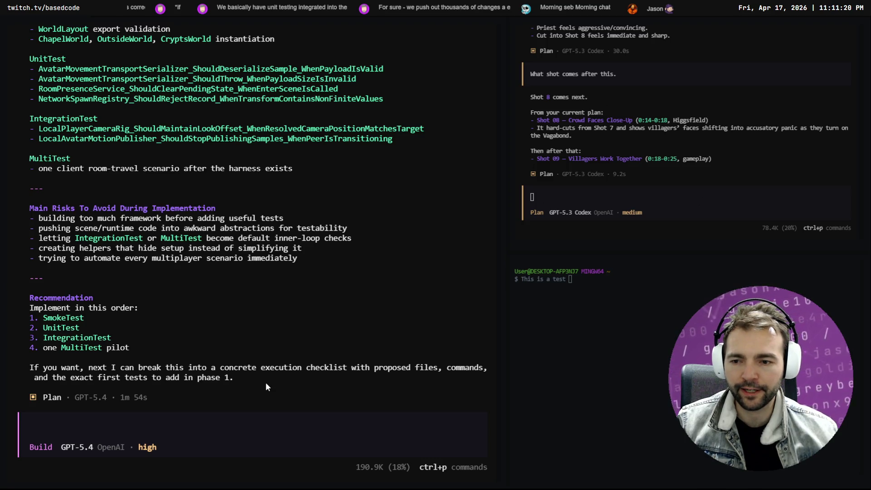
pyautogui.hotkey('ctrl', 't')
# - Set the variant back to medium, switch to the Plan agent and send the dictated 'go ahead.'
pyautogui.hotkey('ctrl', 't')
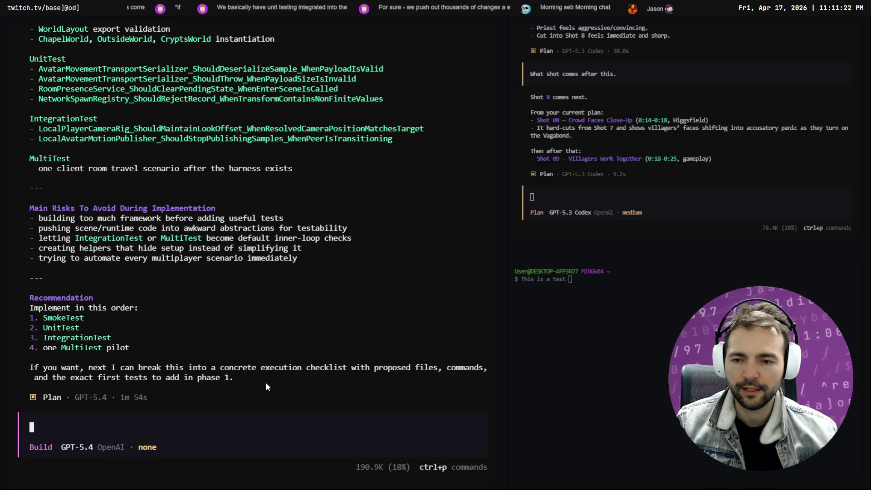
pyautogui.hotkey('ctrl', 't')
pyautogui.hotkey('ctrl', 't')
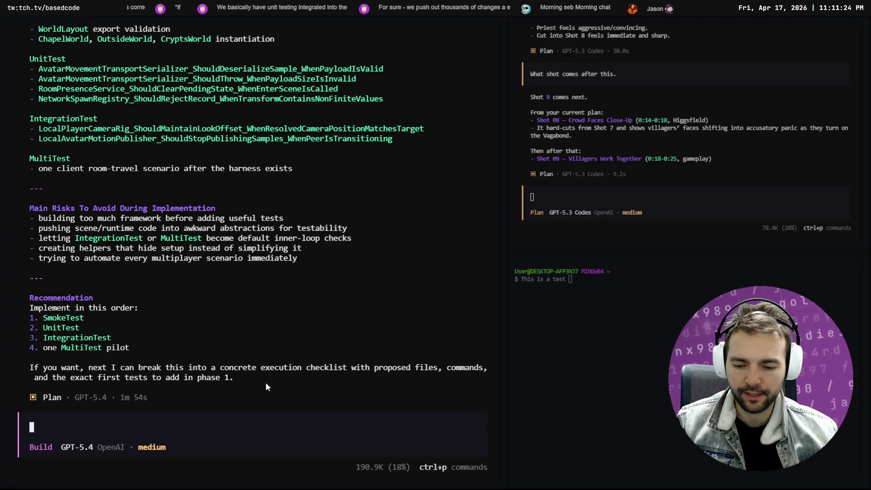
pyautogui.press('Tab')
pyautogui.press('super+h')
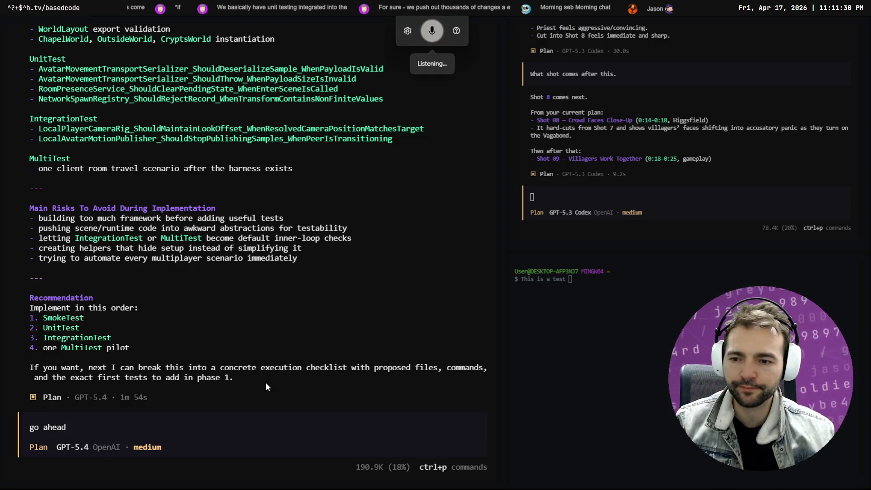
pyautogui.press('Return')
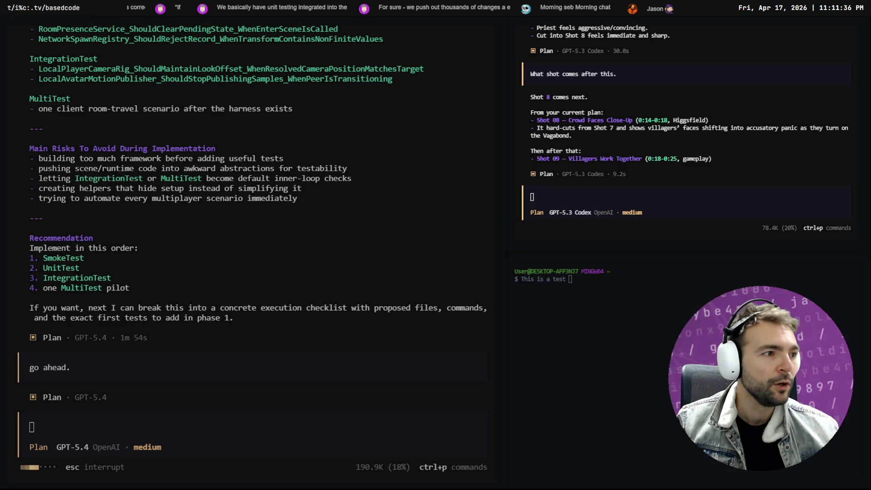
pyautogui.hotkey('alt', 'Tab')
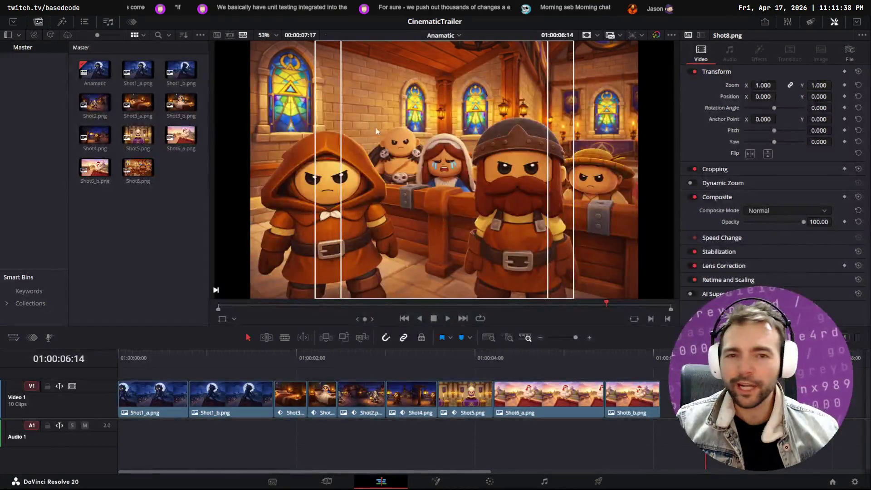
# - Rewind the Anamatic timeline and play it from the start through the Shot8 church paint-over
pyautogui.moveTo(565, 365)
pyautogui.mouseDown()
pyautogui.moveTo(265, 366)
pyautogui.moveTo(111, 354)
pyautogui.mouseUp()
pyautogui.press('space')
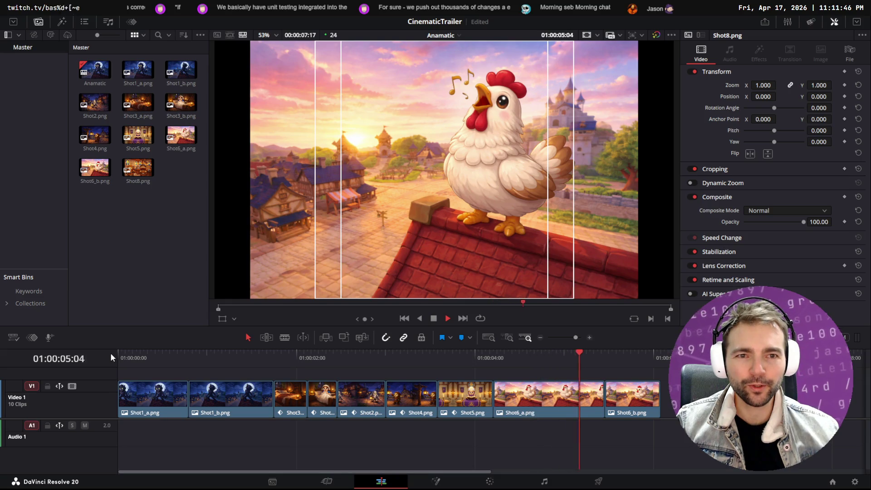
pyautogui.moveTo(585, 354)
pyautogui.mouseDown()
pyautogui.moveTo(510, 362)
pyautogui.moveTo(460, 351)
pyautogui.moveTo(142, 350)
pyautogui.moveTo(379, 339)
pyautogui.moveTo(597, 345)
pyautogui.moveTo(130, 340)
pyautogui.moveTo(420, 342)
pyautogui.moveTo(756, 358)
pyautogui.moveTo(448, 344)
pyautogui.moveTo(212, 349)
pyautogui.moveTo(749, 351)
pyautogui.mouseUp()
pyautogui.press('space')
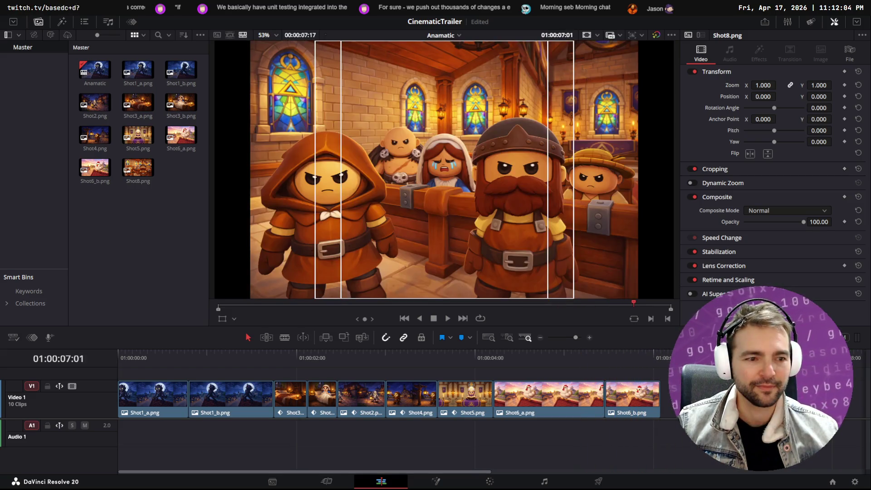
# - Dictate and send the Plan agent a reply asking for a dedicated scripted smoke runner from the start
pyautogui.hotkey('alt', 'Tab')
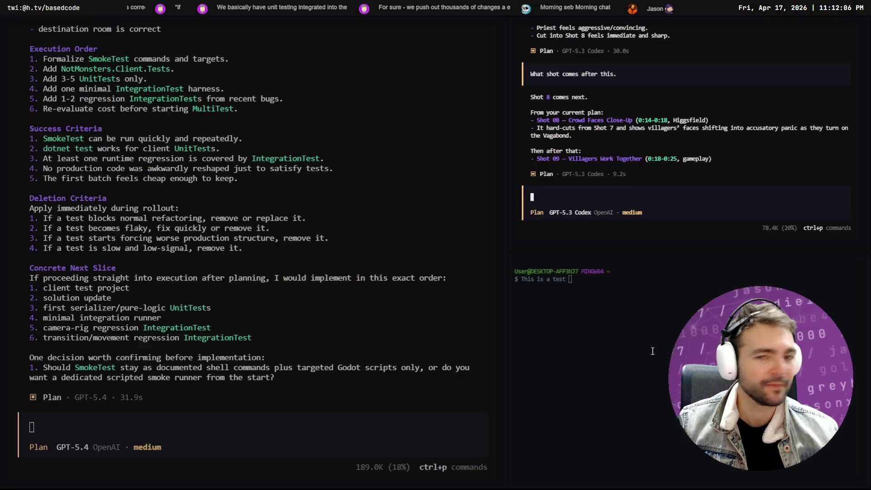
pyautogui.click(168, 425)
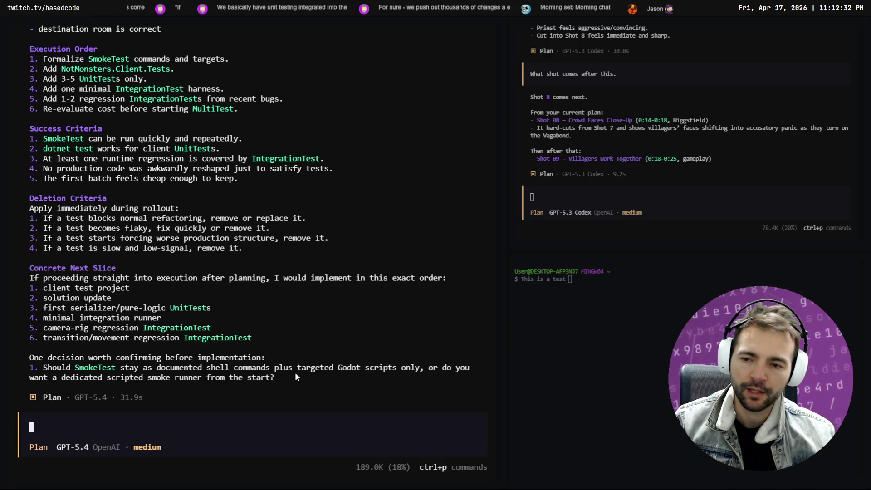
pyautogui.press('super+h')
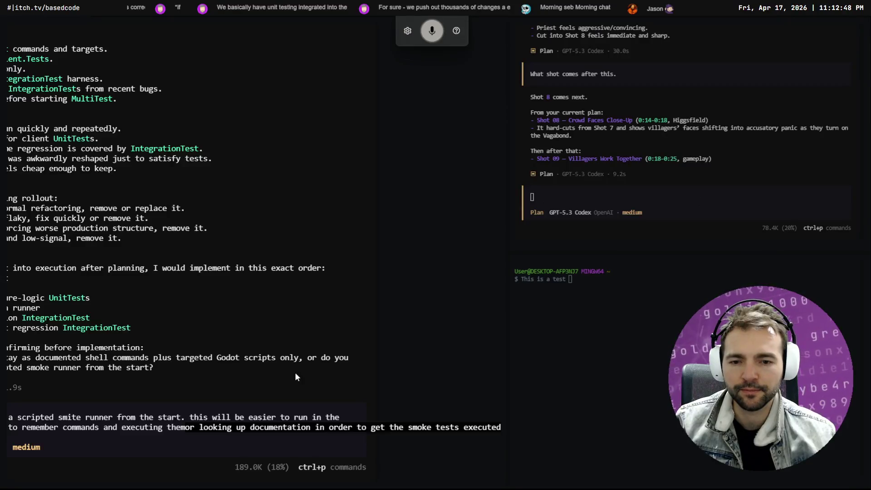
pyautogui.press('Return')
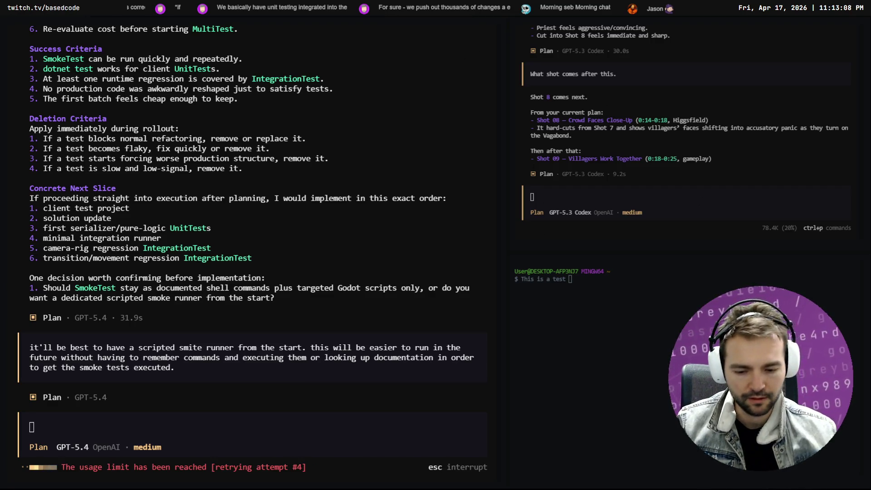
pyautogui.hotkey('alt', 'Tab')
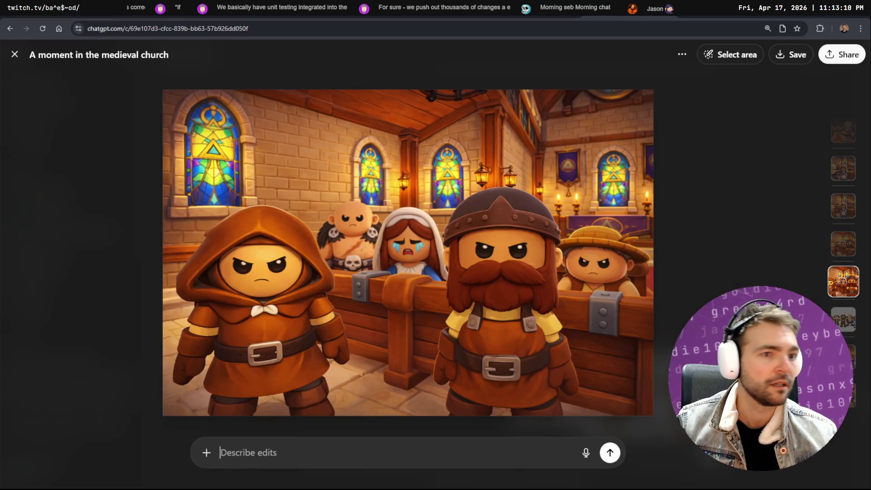
# - Review the scowling-villagers church image, cycling through the ChatGPT tabs including the GPT Effort Configuration chat
pyautogui.hotkey('alt', 'Tab')
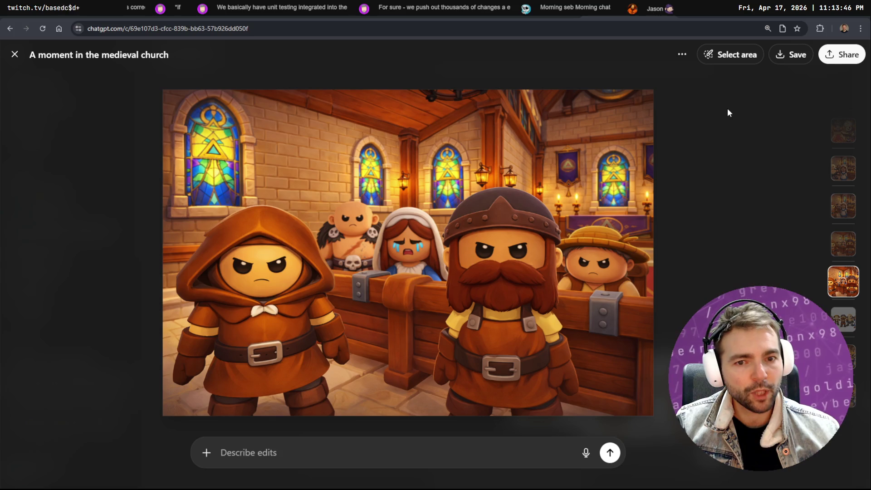
pyautogui.hotkey('alt', 'Tab')
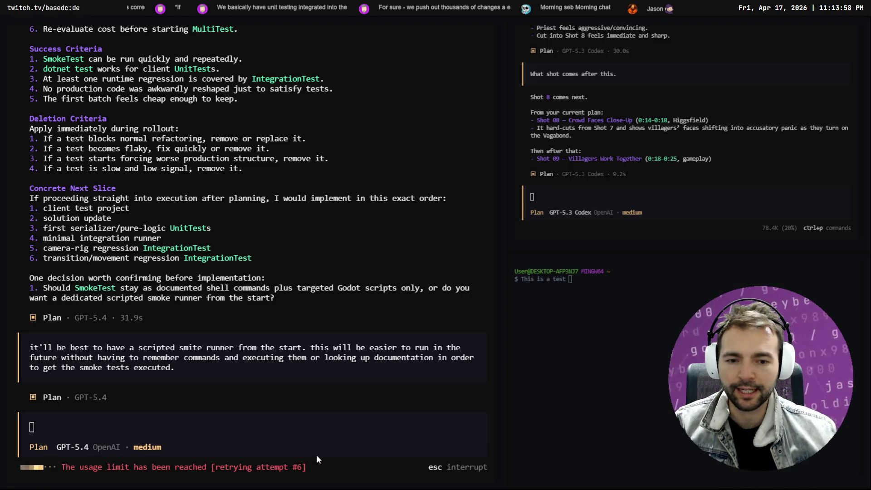
pyautogui.hotkey('alt', 'Tab')
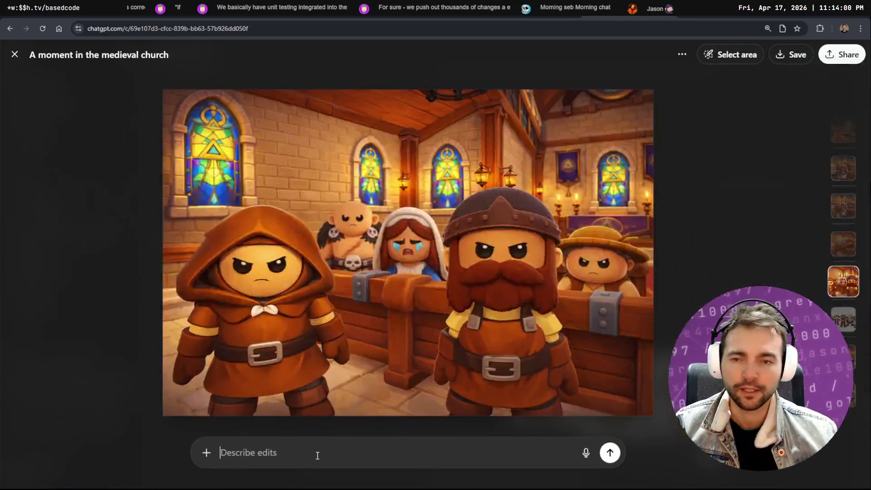
pyautogui.hotkey('ctrl', 'Tab')
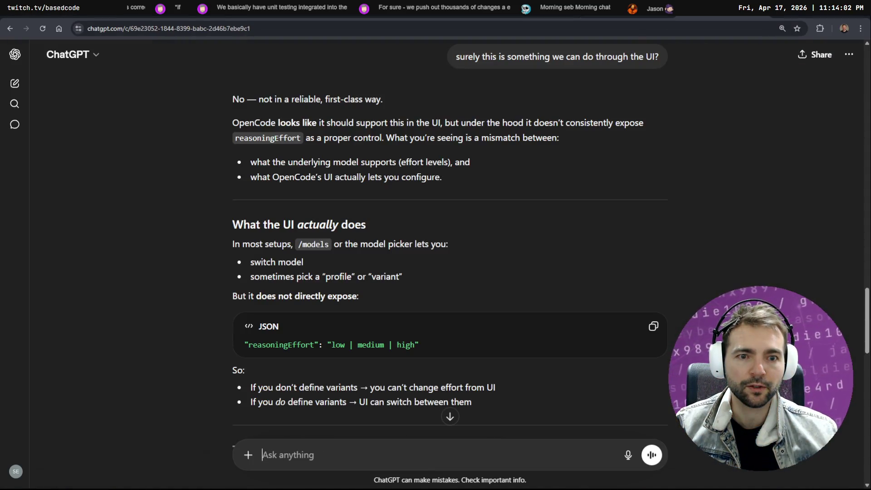
pyautogui.hotkey('ctrl', 'Tab')
pyautogui.hotkey('ctrl', 'Tab')
pyautogui.hotkey('ctrl', 'Tab')
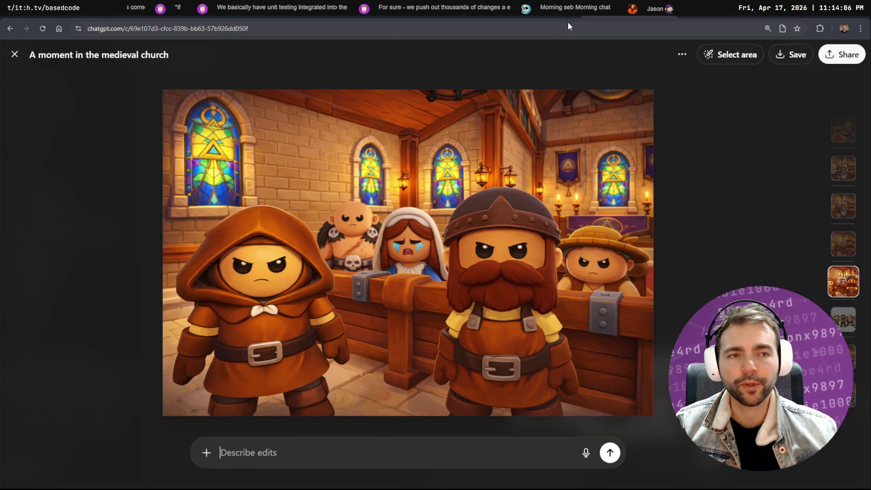
pyautogui.click(680, 13)
pyautogui.hotkey('ctrl', 'Tab')
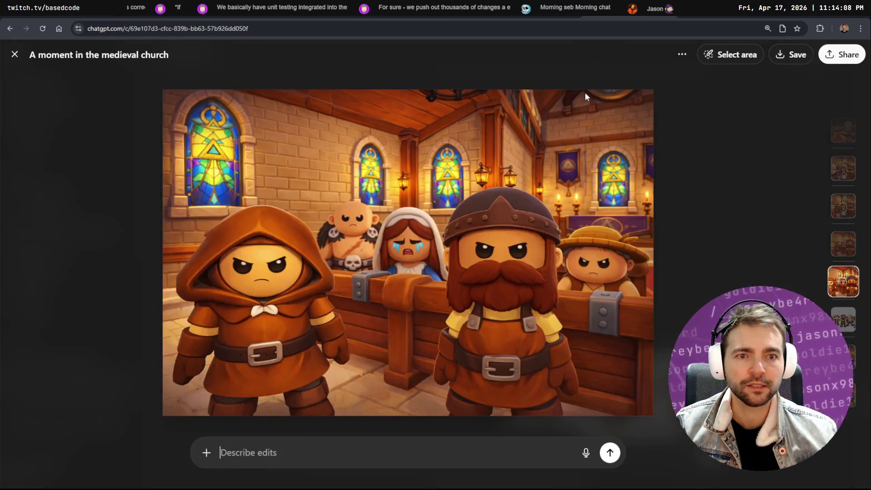
pyautogui.hotkey('ctrl', 'Tab')
pyautogui.hotkey('ctrl', 'Tab')
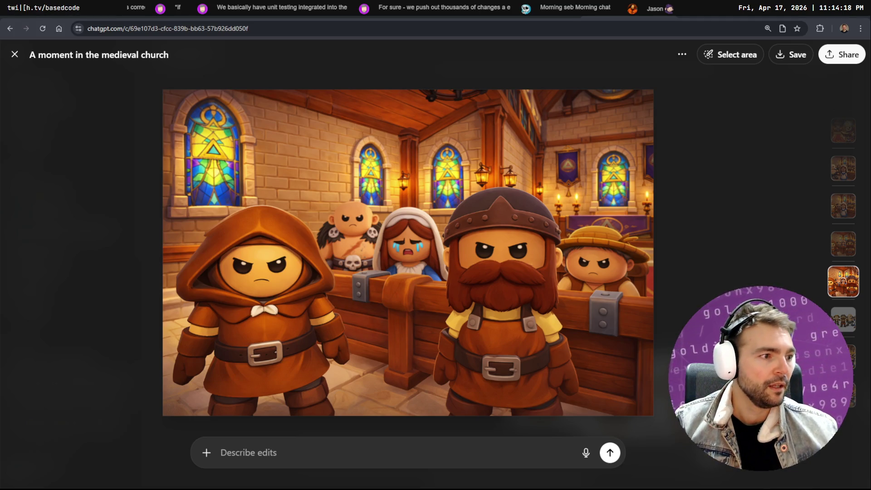
pyautogui.hotkey('alt', 'Tab')
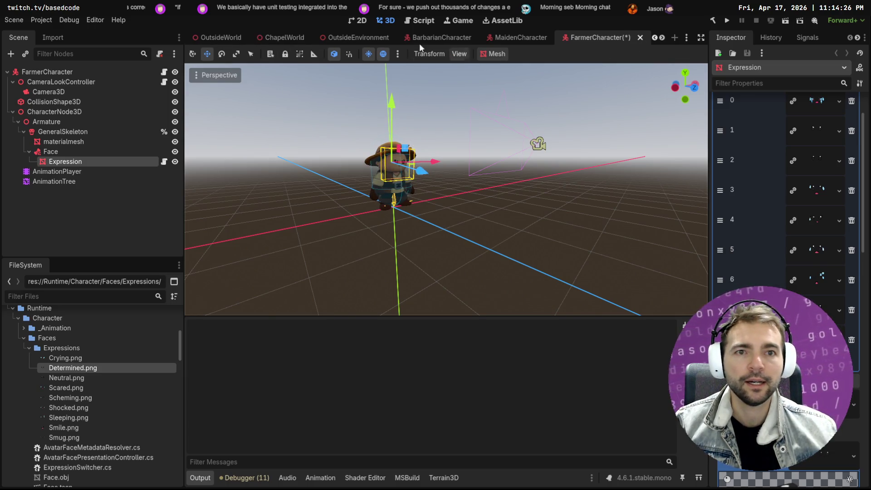
# - Open the OutsideWorld scene and fly the view through the church into the town square
pyautogui.scroll(-2, 535, 38)
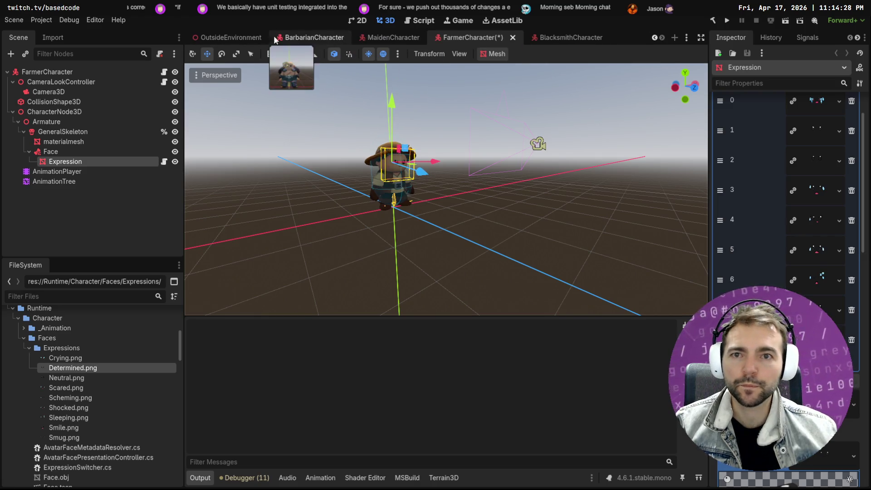
pyautogui.scroll(4, 272, 39)
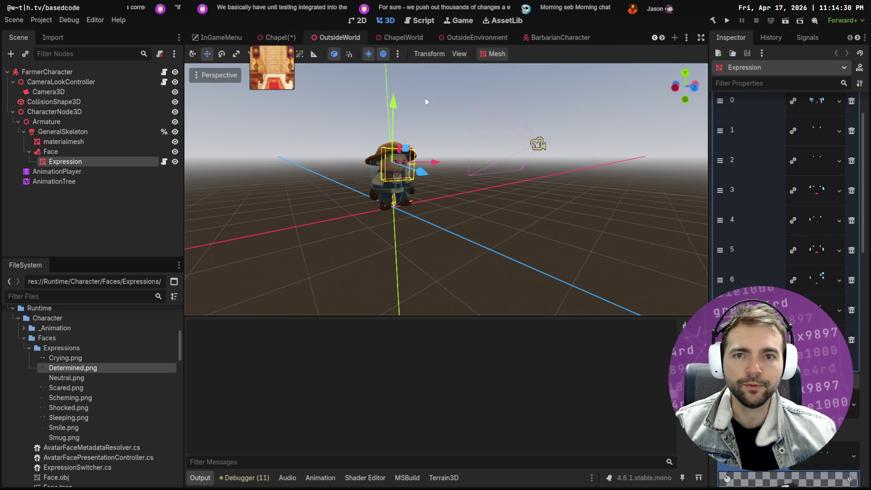
pyautogui.click(339, 37)
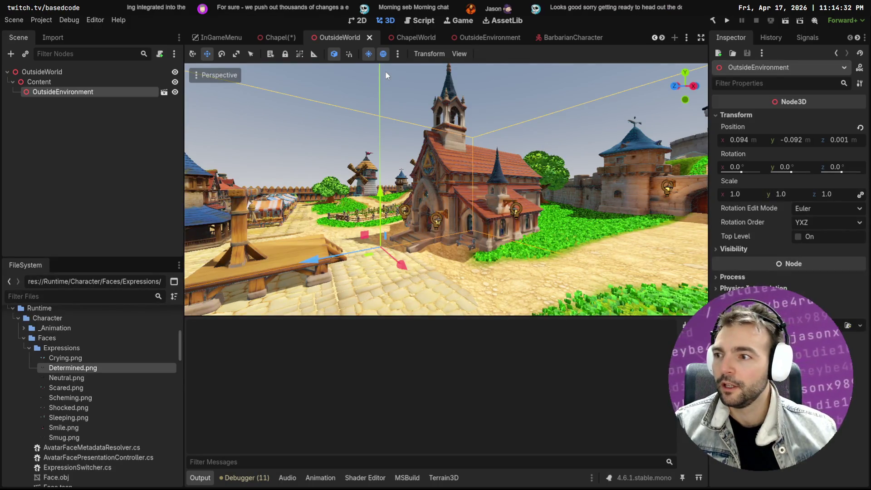
pyautogui.press('w')
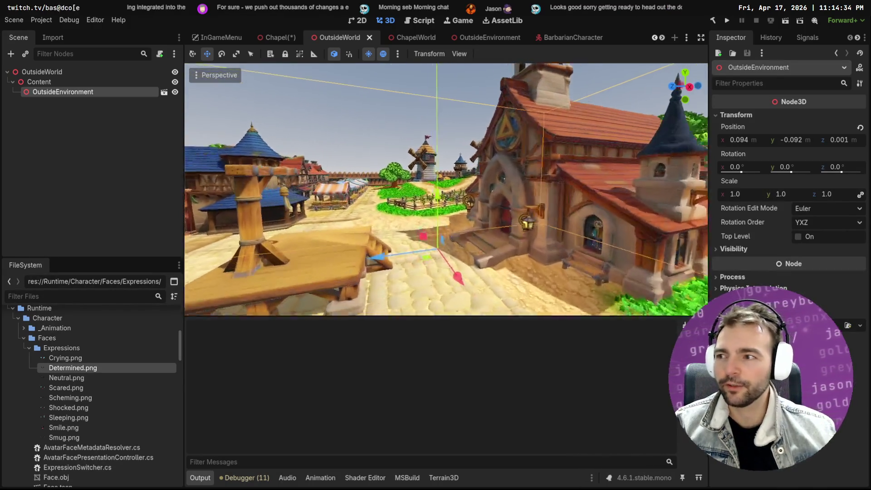
pyautogui.press('w')
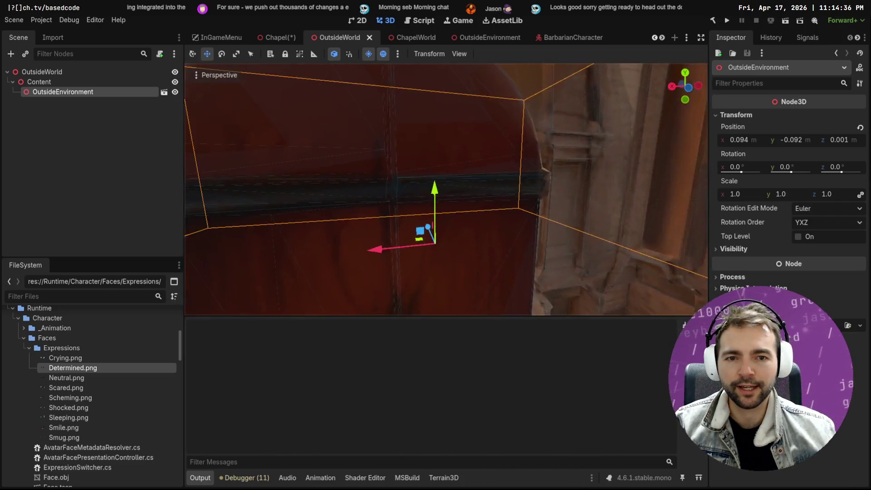
pyautogui.press('s')
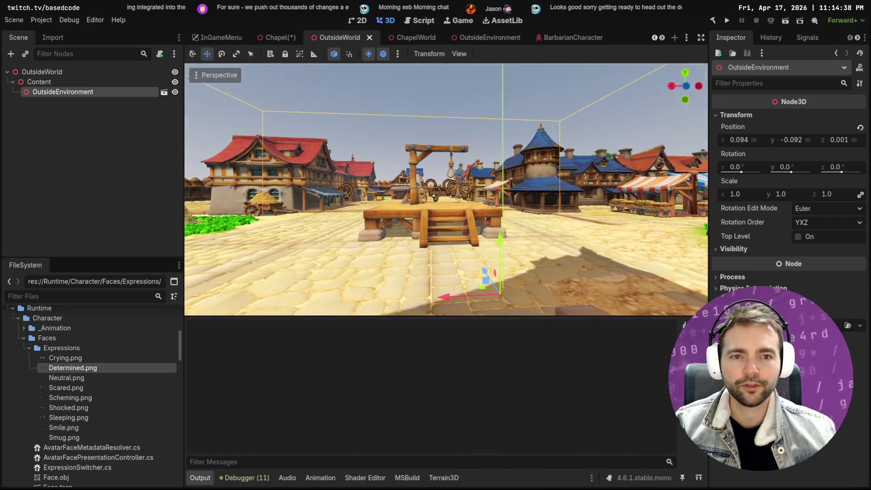
pyautogui.scroll(2, 254, 34)
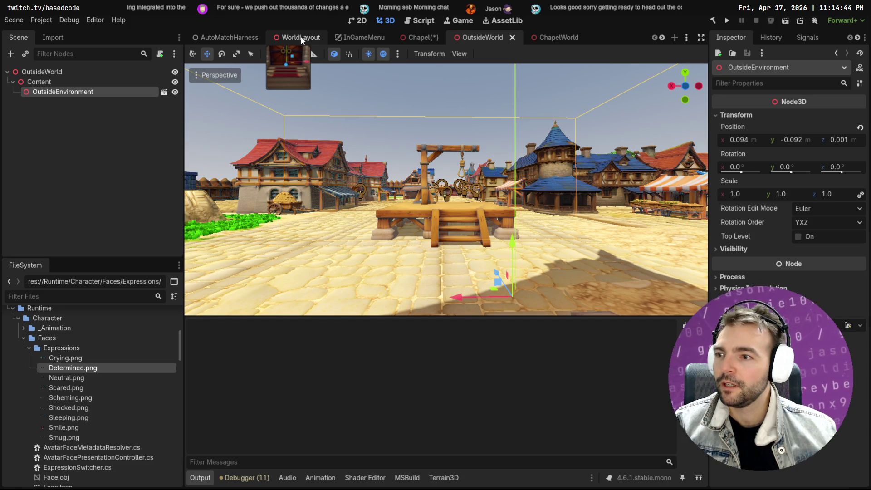
# - View the gallows square in WorldLayout, select OutsideWorldPlaceholder, then check the ChapelWorld and OutsideWorld scenes
pyautogui.click(300, 38)
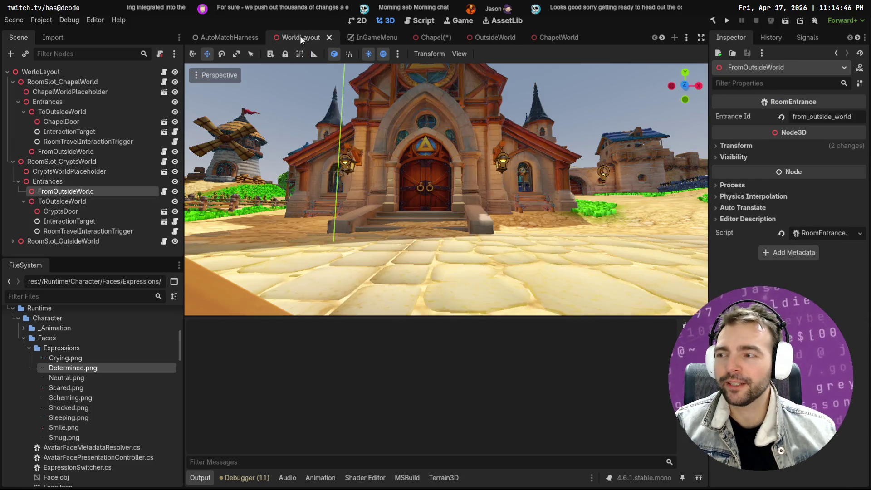
pyautogui.press('f')
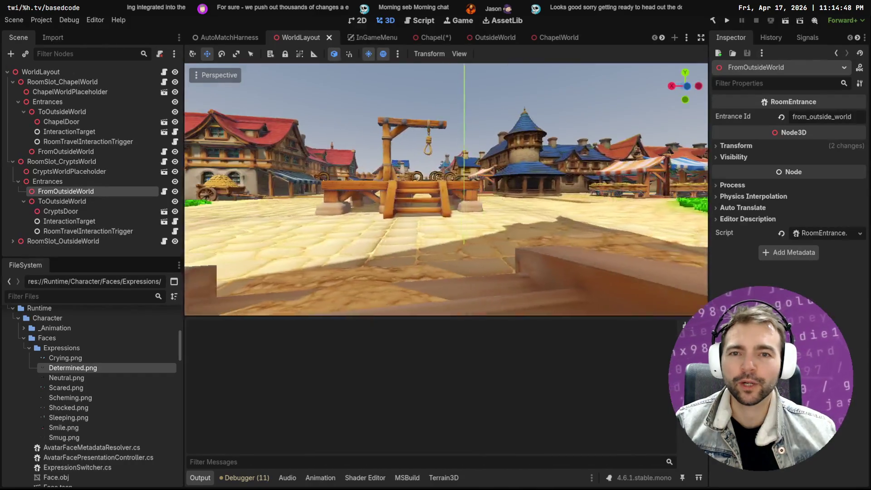
pyautogui.press('s')
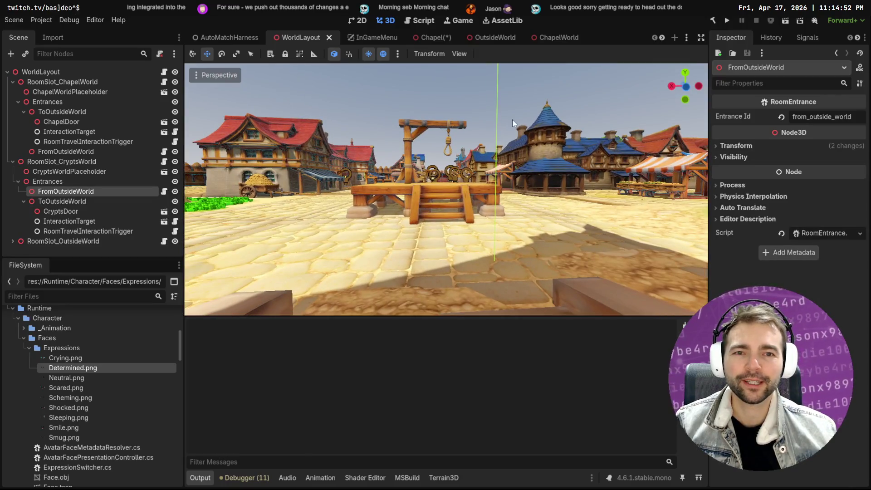
pyautogui.click(494, 105)
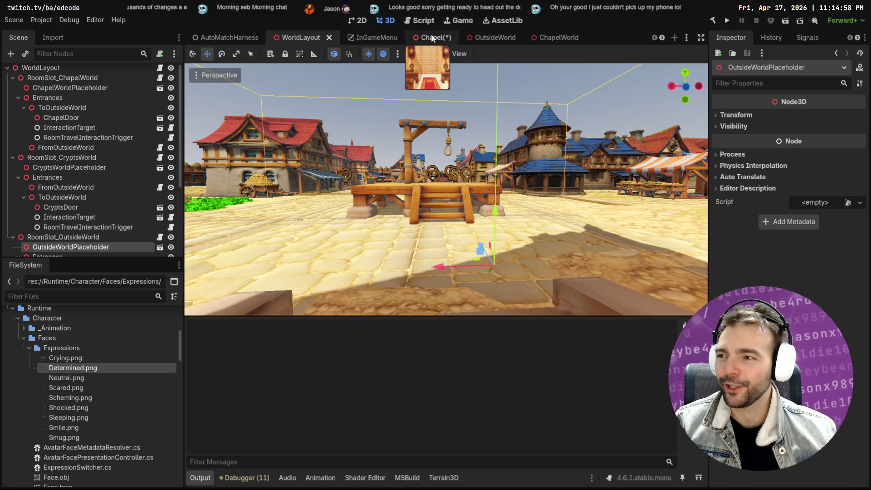
pyautogui.click(546, 39)
pyautogui.click(489, 40)
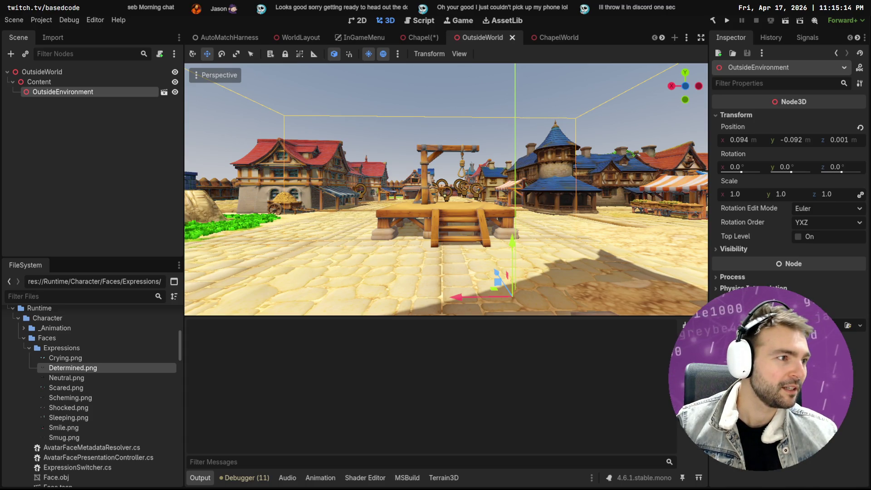
pyautogui.hotkey('alt', 'Tab')
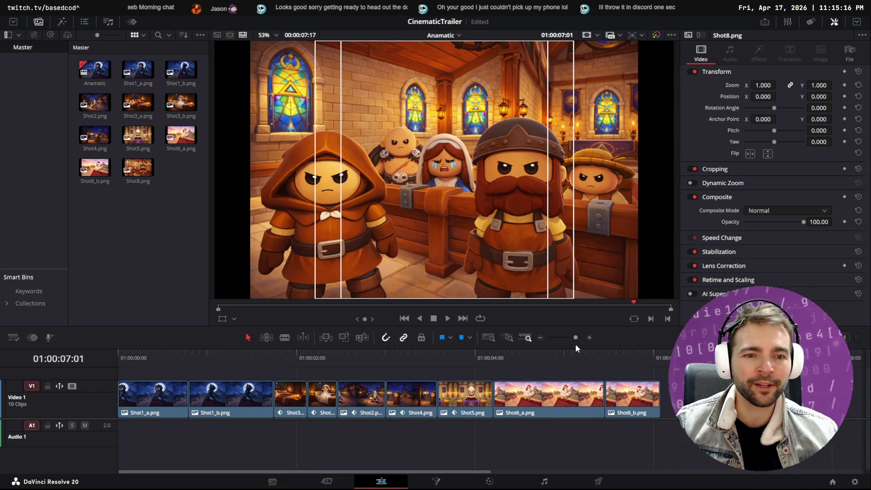
# - Keyframe Shot8's Zoom from 1.000 at its start to 0.950 at the clip end
pyautogui.moveTo(540, 353)
pyautogui.mouseDown()
pyautogui.moveTo(162, 353)
pyautogui.moveTo(387, 369)
pyautogui.moveTo(777, 370)
pyautogui.moveTo(673, 370)
pyautogui.moveTo(774, 370)
pyautogui.moveTo(706, 370)
pyautogui.mouseUp()
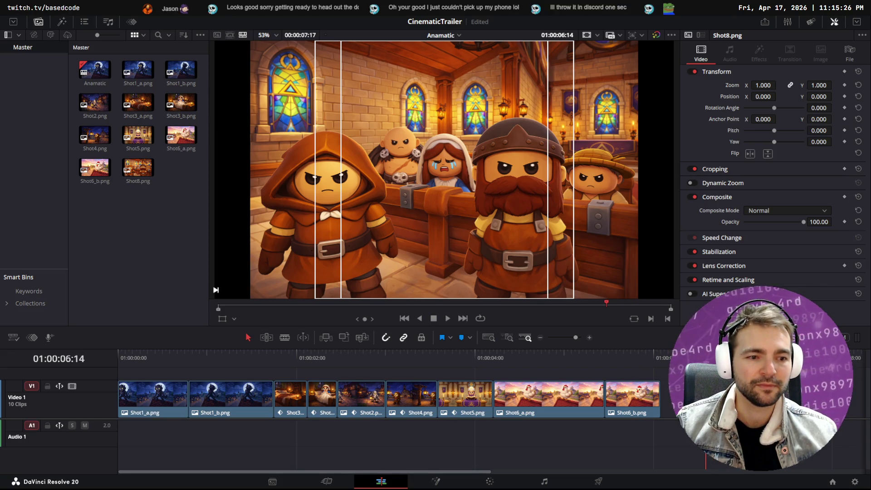
pyautogui.click(757, 358)
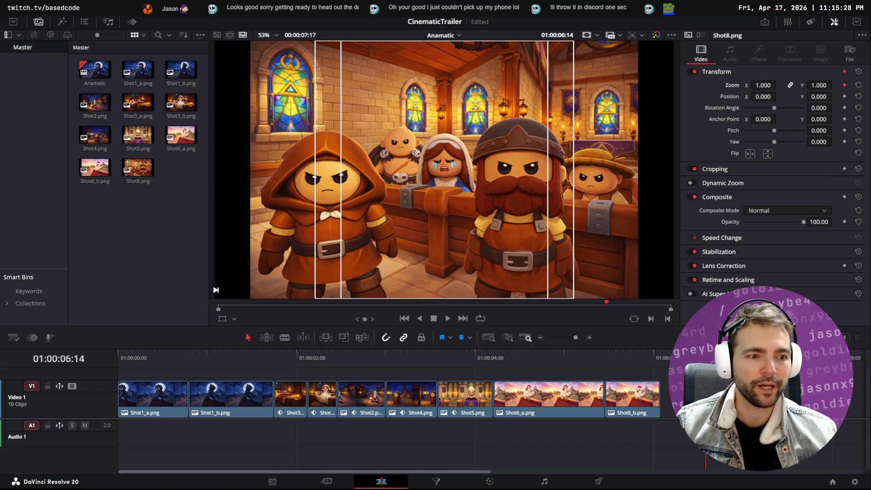
pyautogui.moveTo(757, 358); pyautogui.dragTo(808, 358)
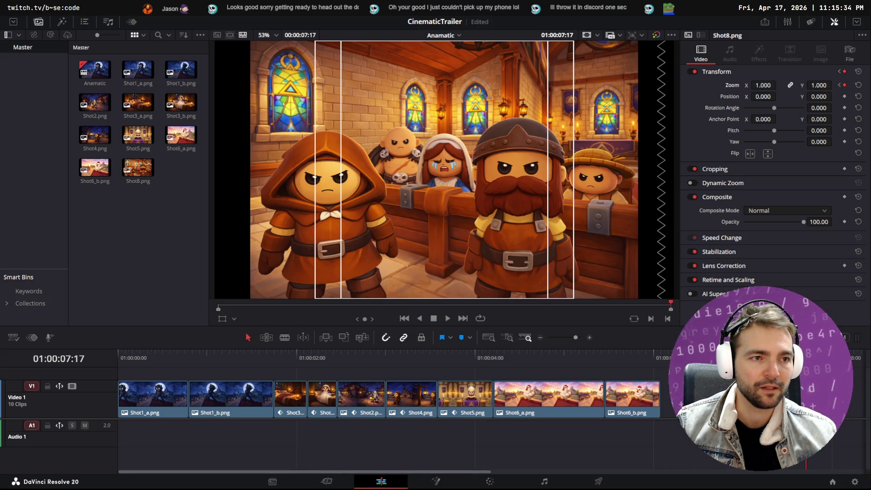
pyautogui.moveTo(785, 85); pyautogui.dragTo(774, 86)
# - Play the trailer from the beginning to review Shot8's zoom-out, then return to Godot
pyautogui.press('j')
pyautogui.press('l')
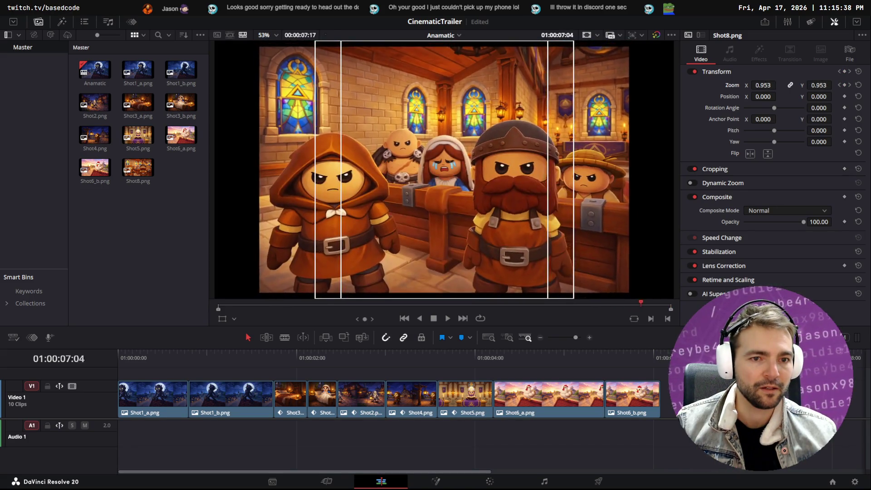
pyautogui.moveTo(412, 354); pyautogui.dragTo(115, 353)
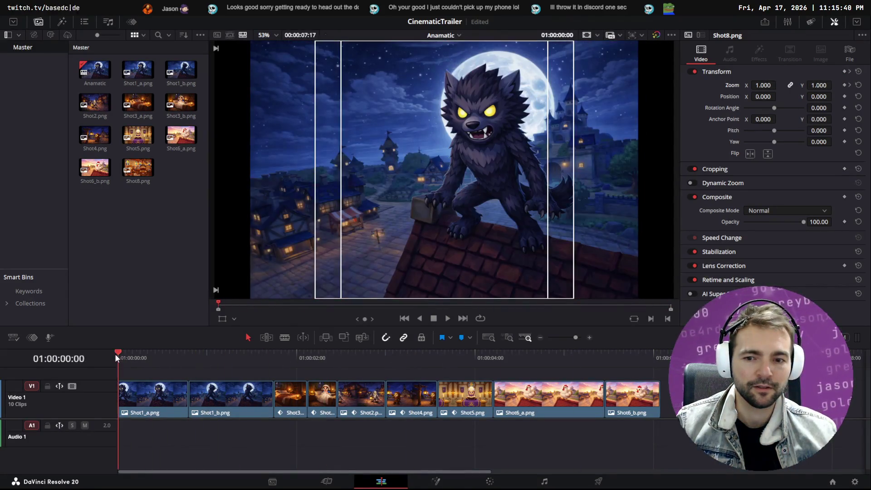
pyautogui.press('space')
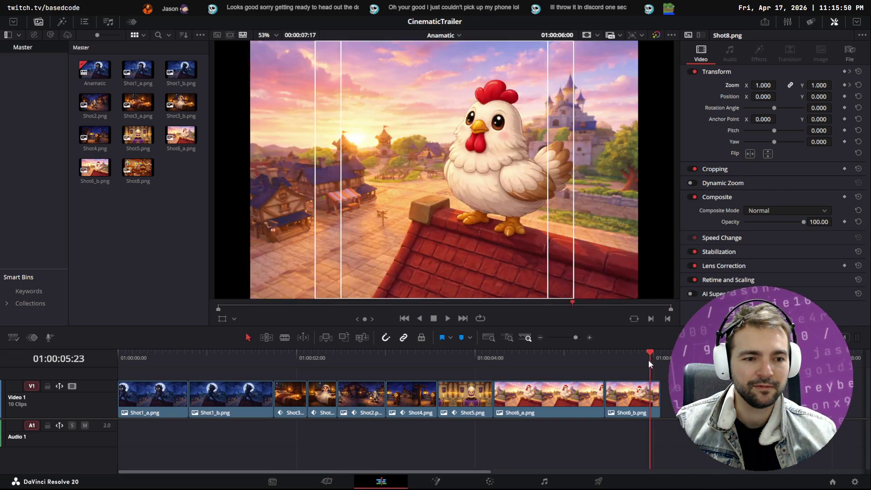
pyautogui.moveTo(649, 360)
pyautogui.mouseDown()
pyautogui.moveTo(784, 359)
pyautogui.moveTo(608, 353)
pyautogui.moveTo(793, 358)
pyautogui.moveTo(786, 358)
pyautogui.mouseUp()
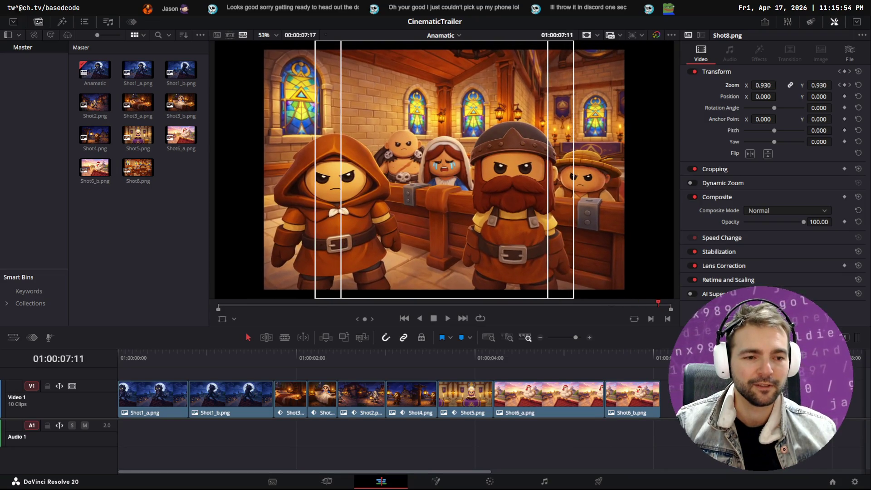
pyautogui.hotkey('alt', 'Tab')
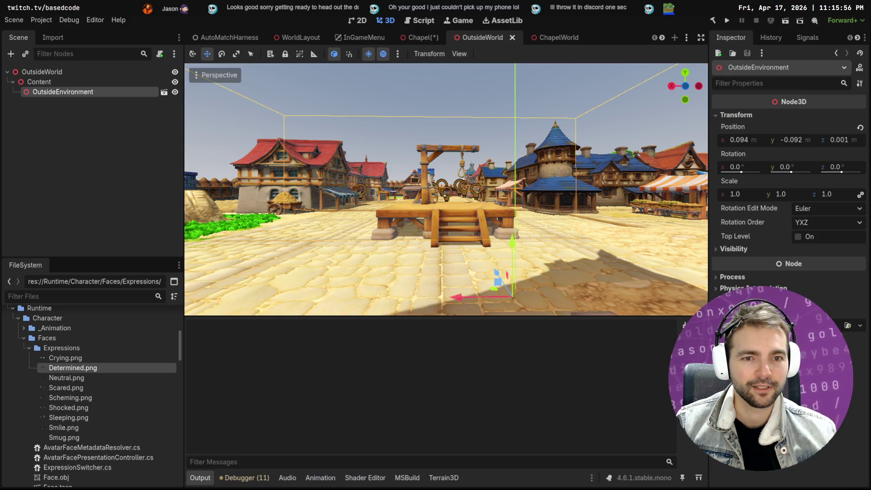
# - Open the WorldLayout scene and collapse its ChapelWorld, CryptsWorld and OutsideWorld RoomSlot branches
pyautogui.scroll(-3, 446, 189)
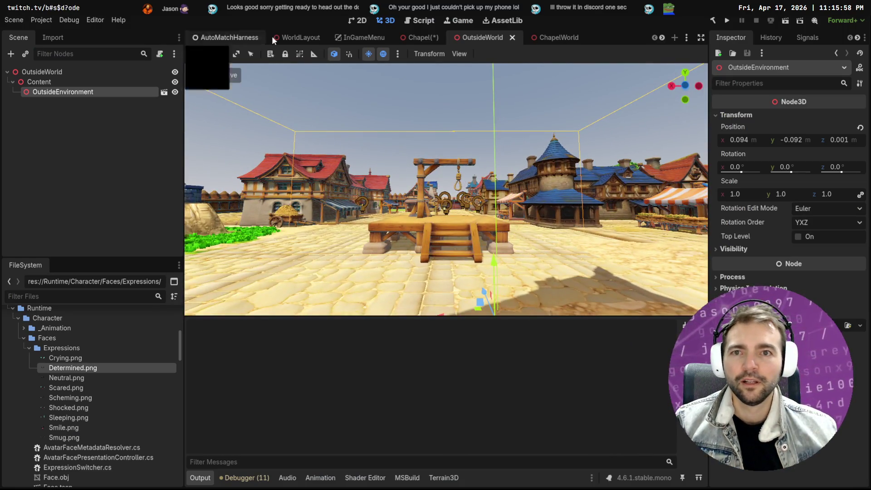
pyautogui.click(288, 38)
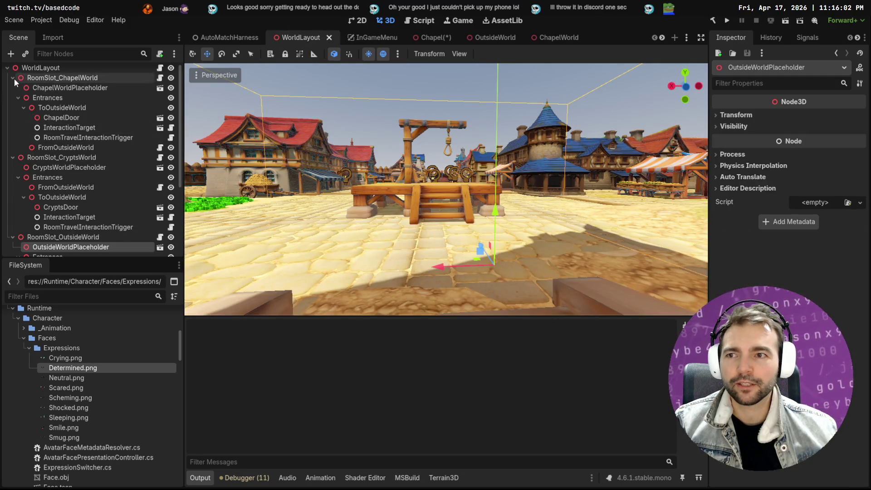
pyautogui.click(13, 77)
pyautogui.click(12, 88)
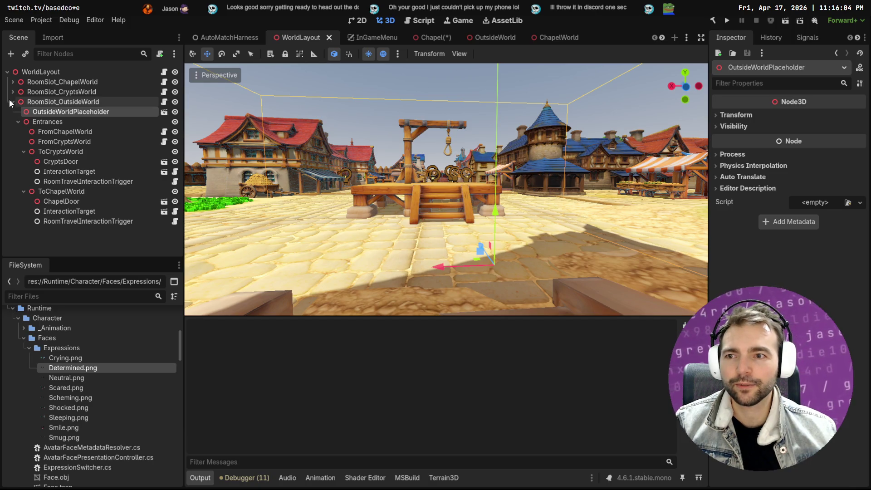
pyautogui.click(12, 103)
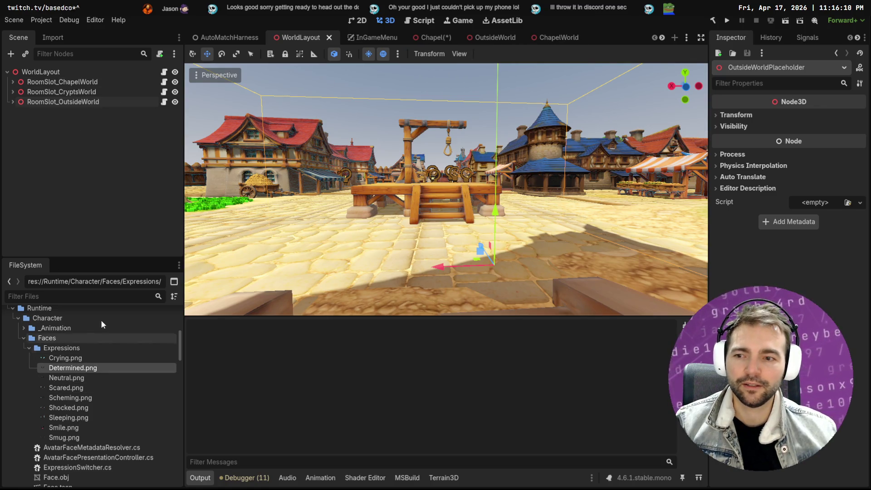
# - Collapse the Expressions, Faces, Arcane and NightWatchmen folders and select Main.tscn
pyautogui.click(27, 347)
pyautogui.click(23, 338)
pyautogui.click(25, 366)
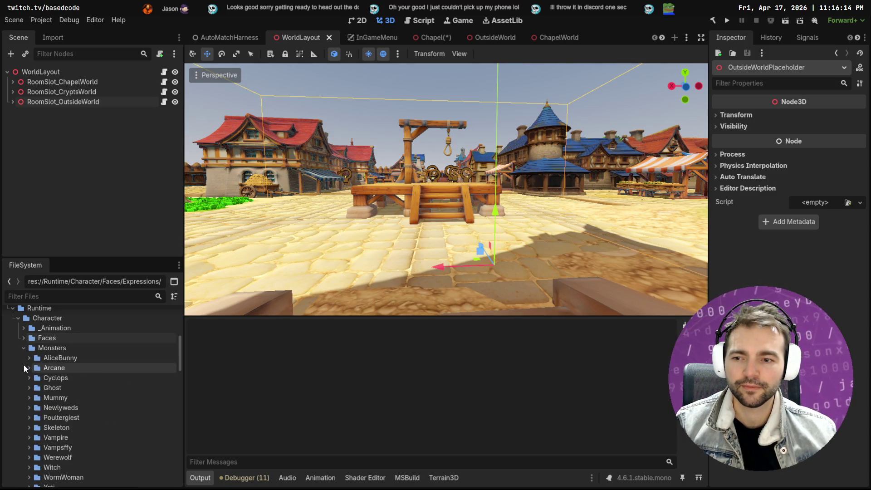
pyautogui.scroll(-5, 23, 364)
pyautogui.scroll(-5, 29, 382)
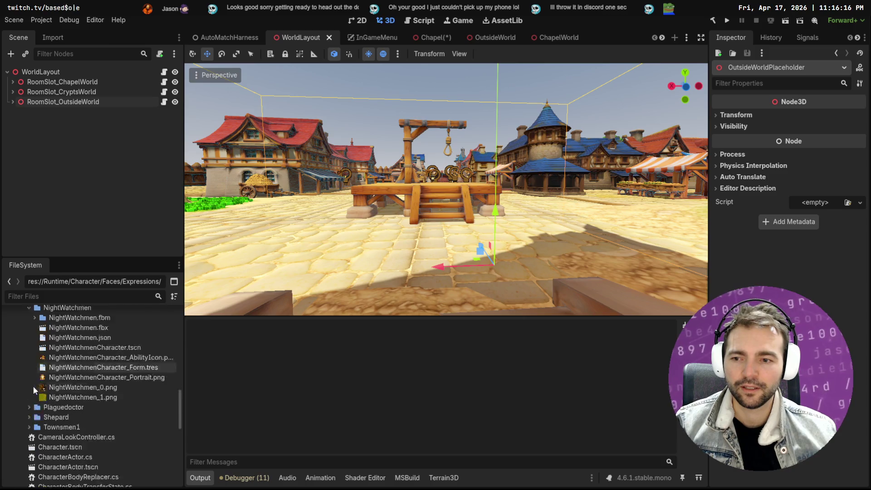
pyautogui.scroll(2, 33, 385)
pyautogui.click(28, 350)
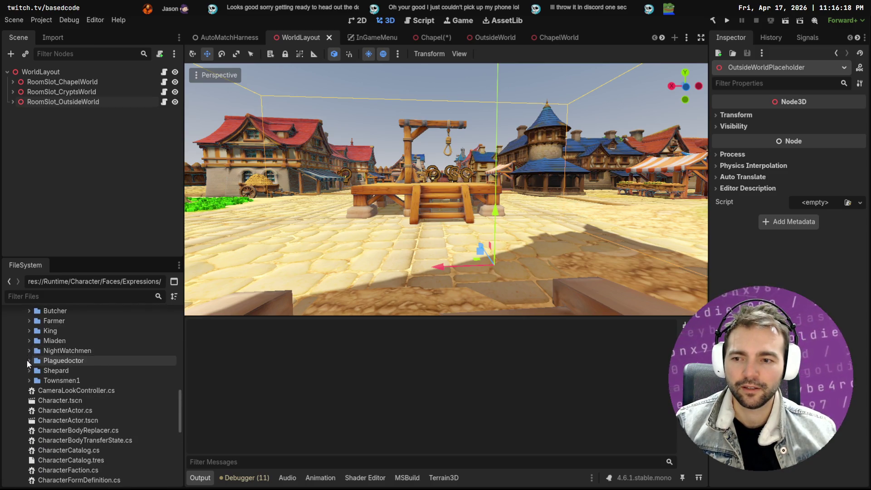
pyautogui.scroll(-10, 26, 360)
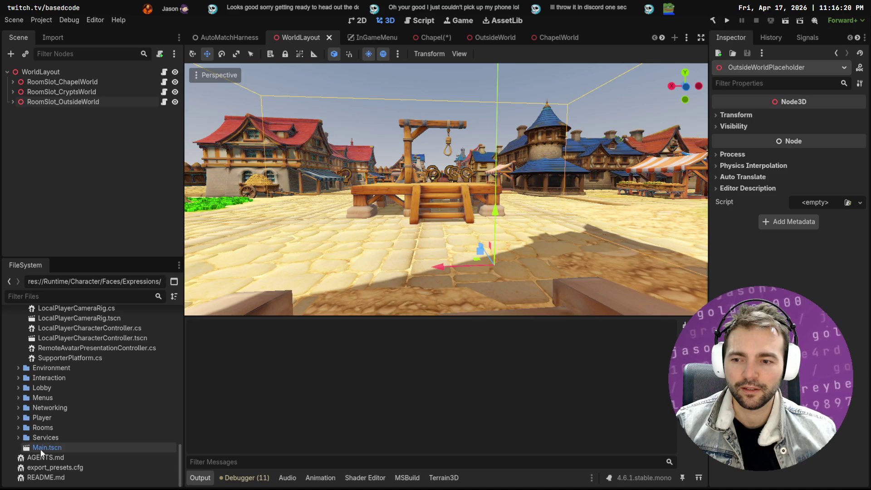
pyautogui.click(41, 449)
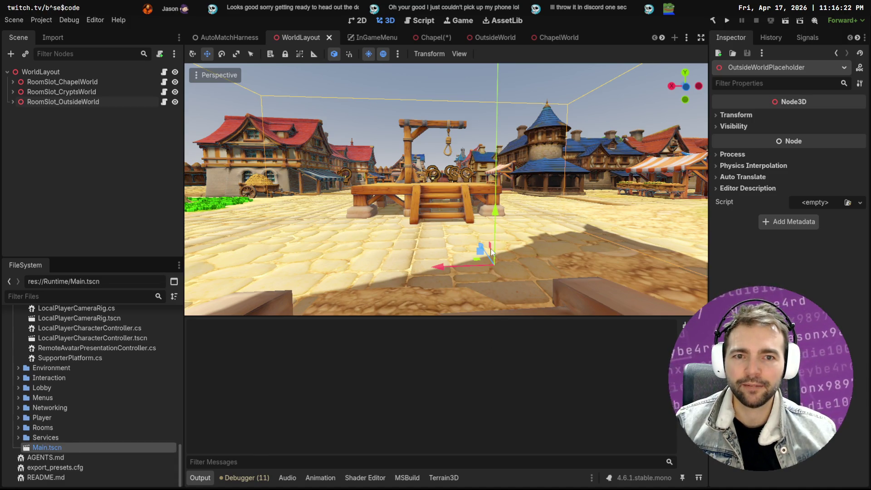
# - Fly the freelook camera through Main past the platform, gallows and doors, then open OutsideEnvironment
pyautogui.hotkey('ctrl', 'Tab')
pyautogui.press('w')
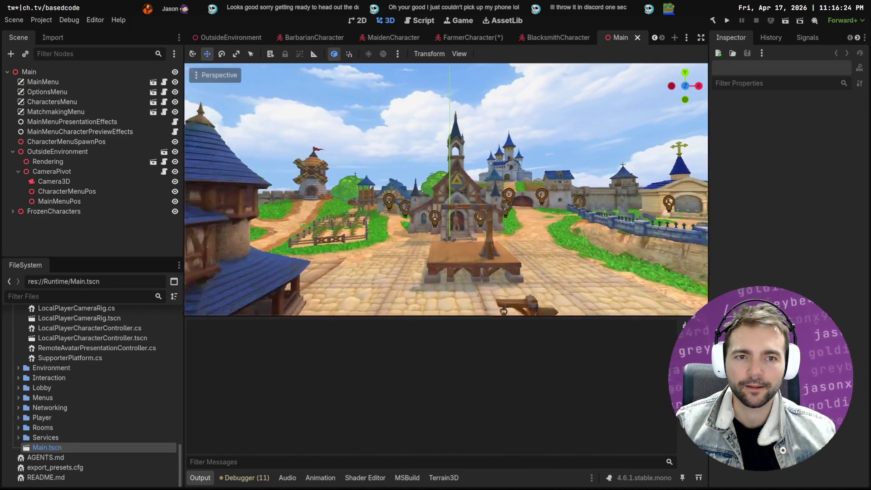
pyautogui.press('w')
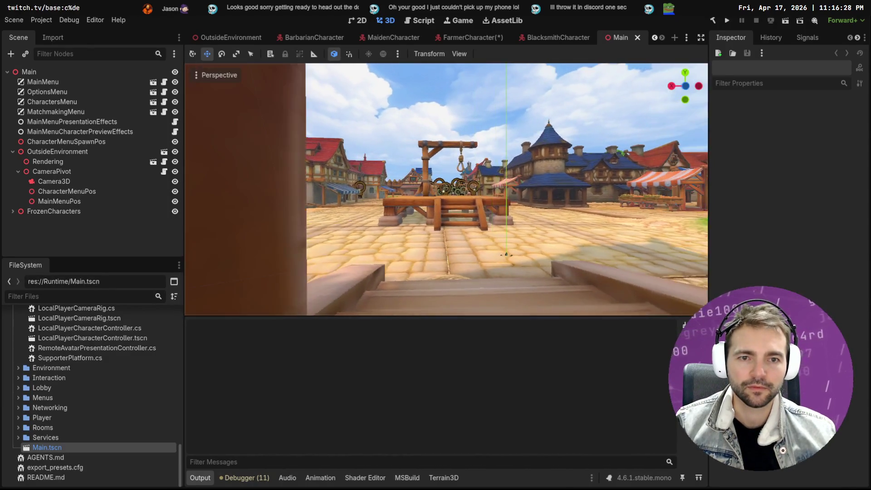
pyautogui.press('d')
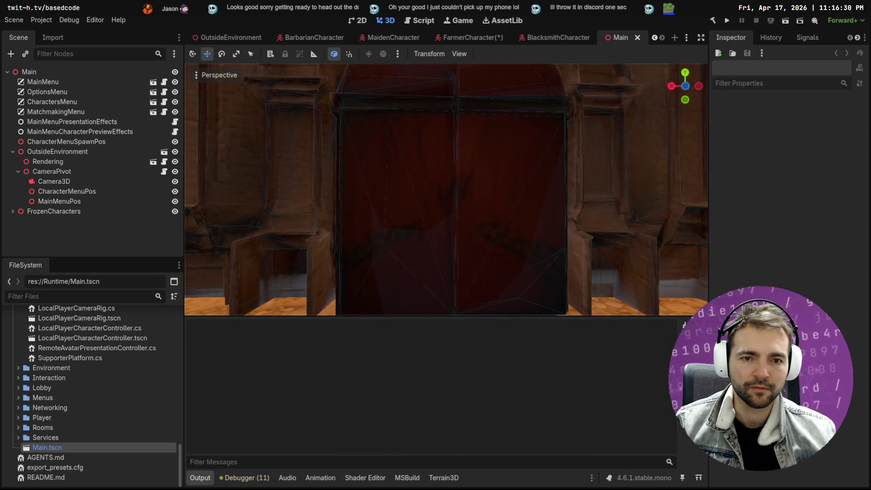
pyautogui.press('a')
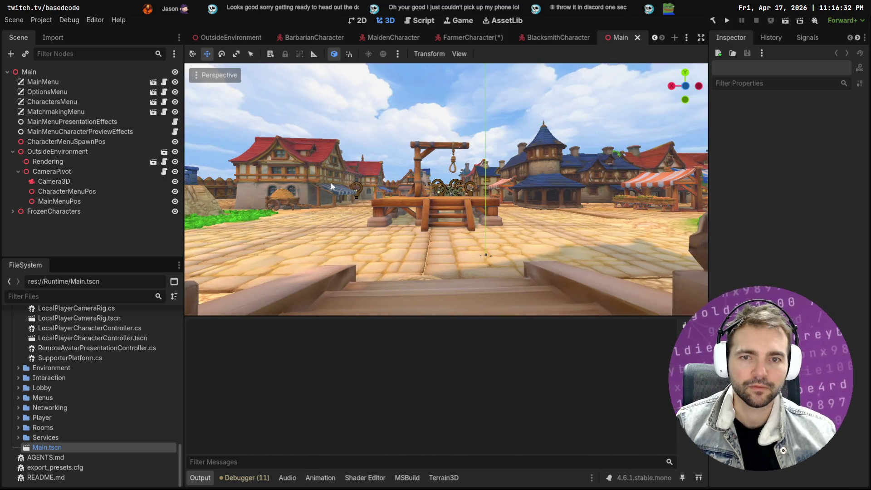
pyautogui.press('a')
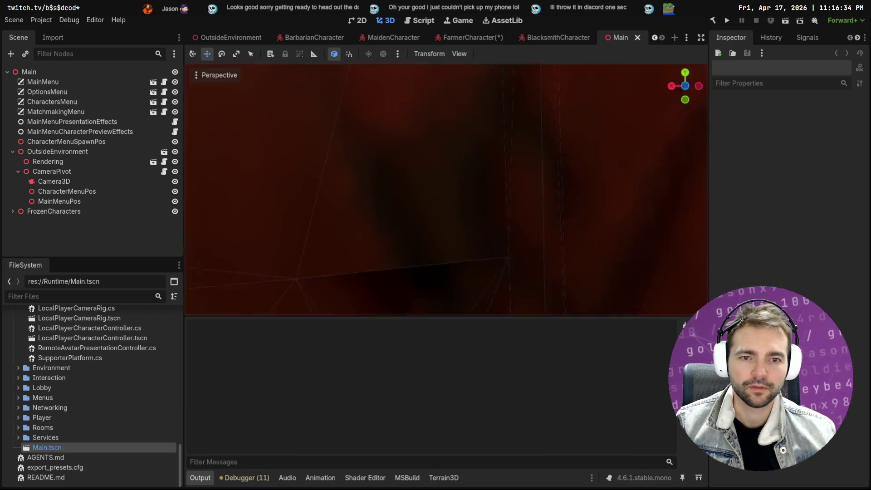
pyautogui.press('s')
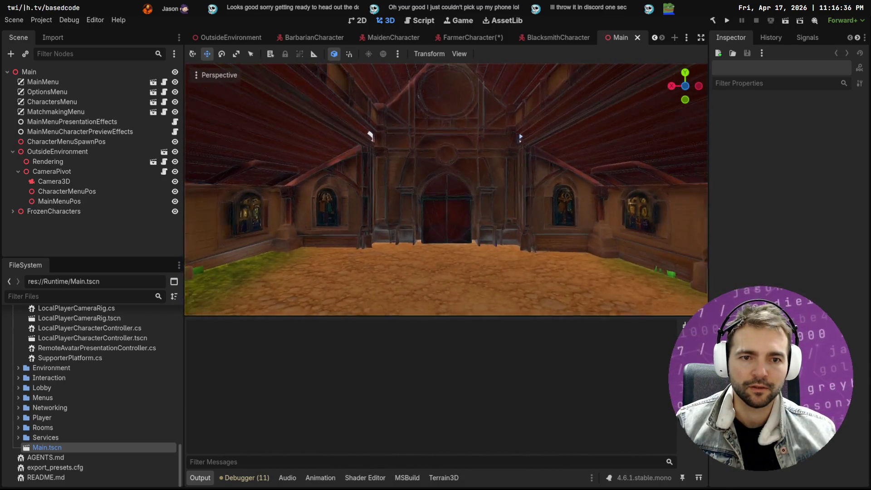
pyautogui.click(236, 38)
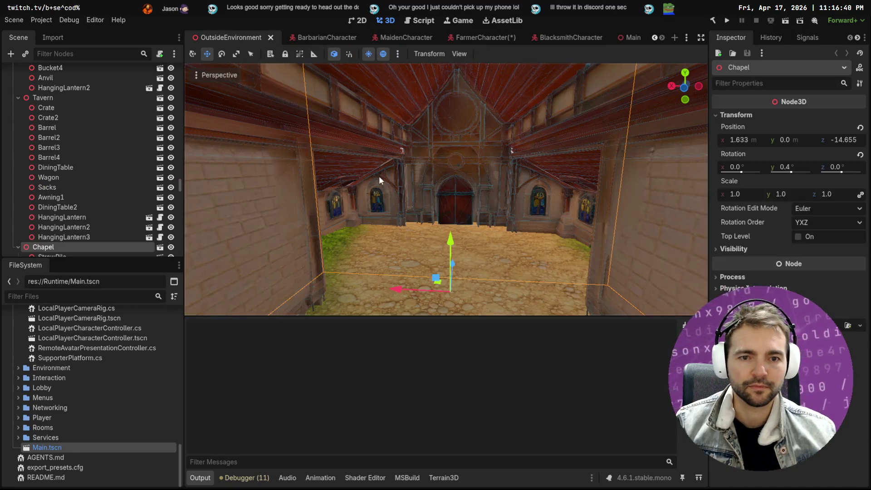
# - Hide the Chapel node and save the OutsideEnvironment scene
pyautogui.press('w')
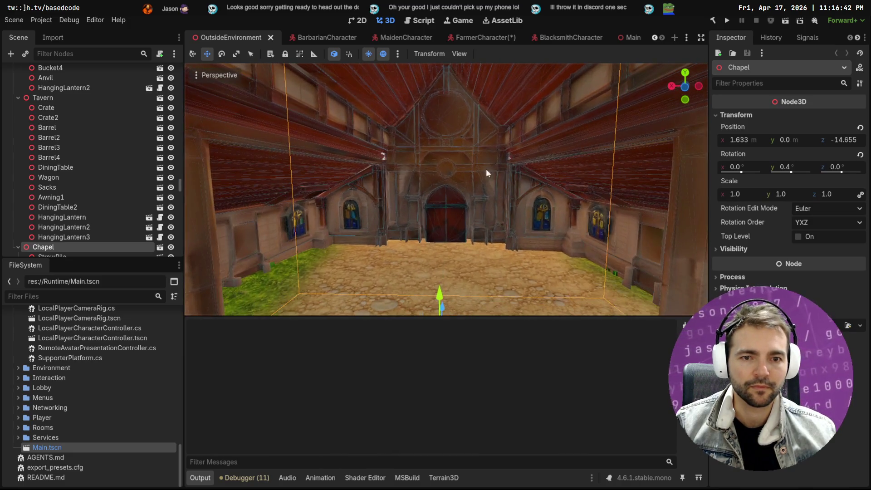
pyautogui.click(170, 247)
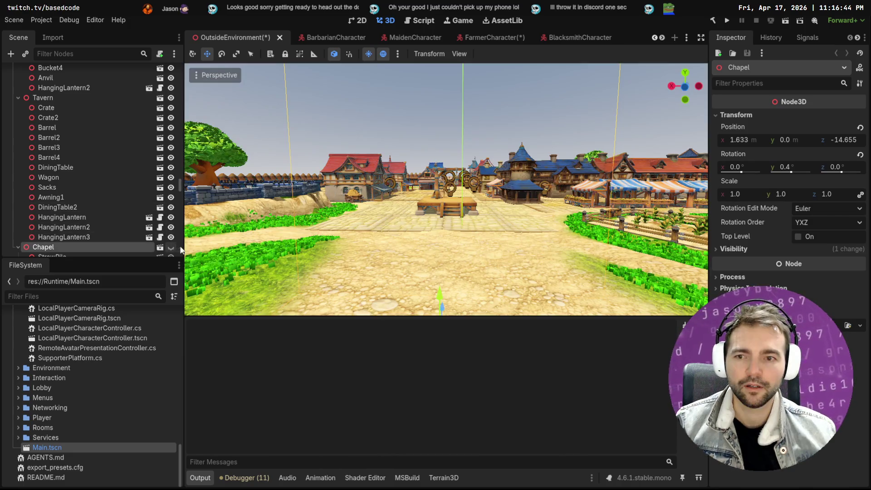
pyautogui.hotkey('ctrl', 's')
# - Switch to the Main scene and check the viewport's Perspective menu without changing anything
pyautogui.moveTo(631, 37)
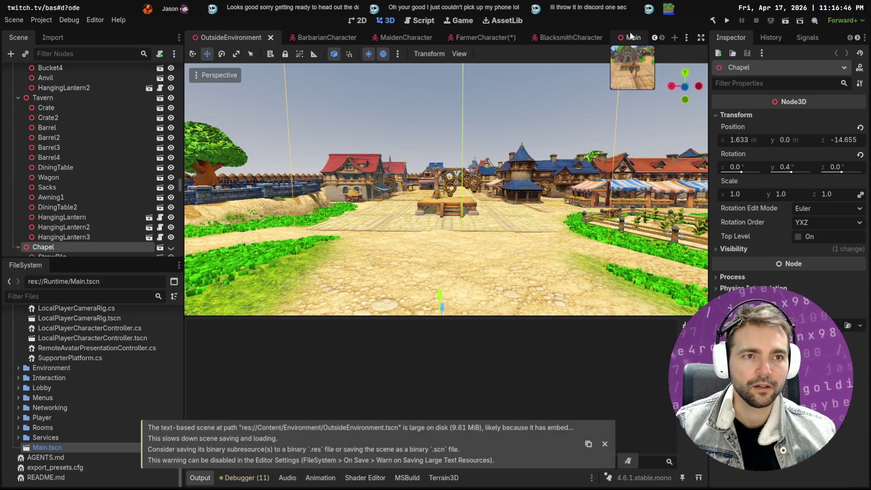
pyautogui.hotkey('ctrl', 'shift', 'Tab')
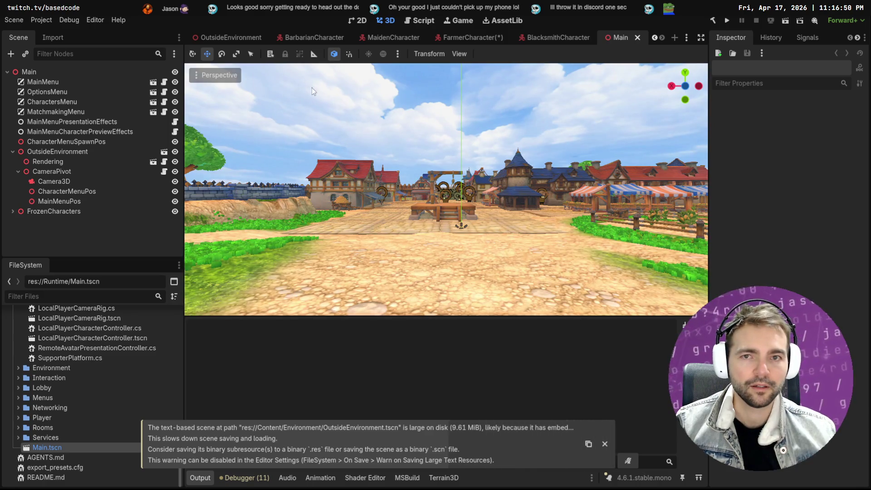
pyautogui.click(198, 76)
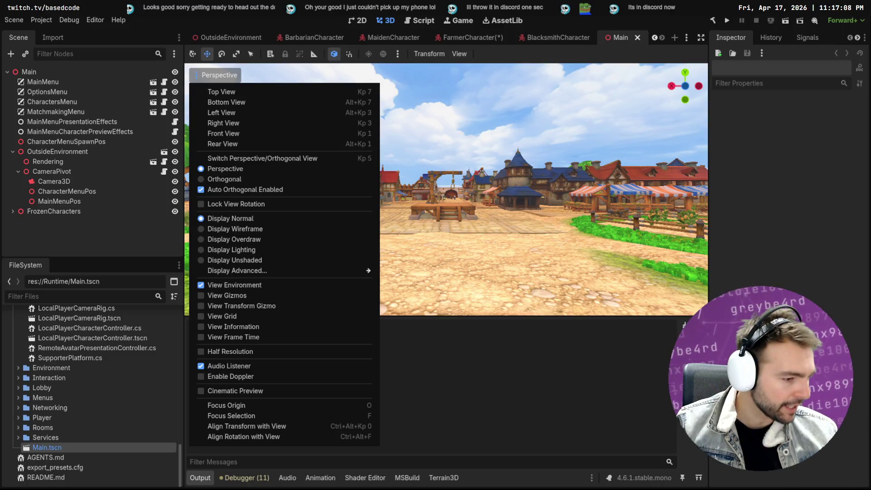
pyautogui.press('Escape')
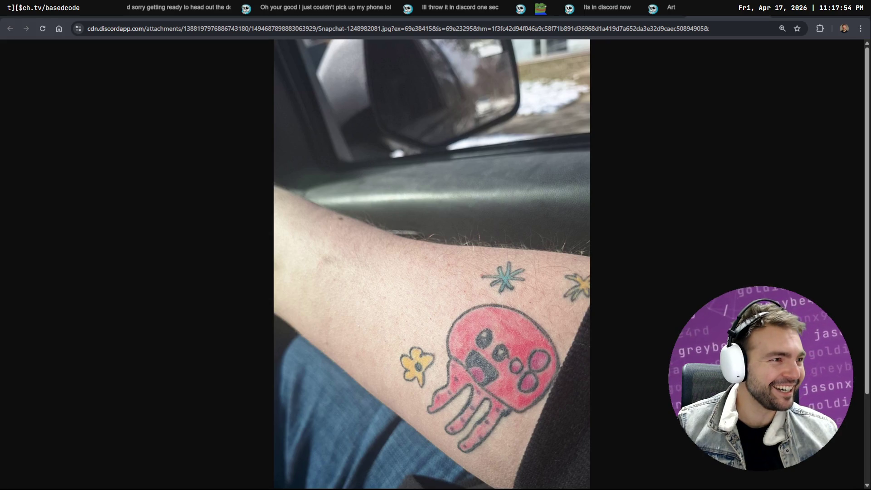
# - Cycle through the shared Discord drawings, ending on the pink jellyfish tattoo photo
pyautogui.hotkey('ctrl', 'Tab')
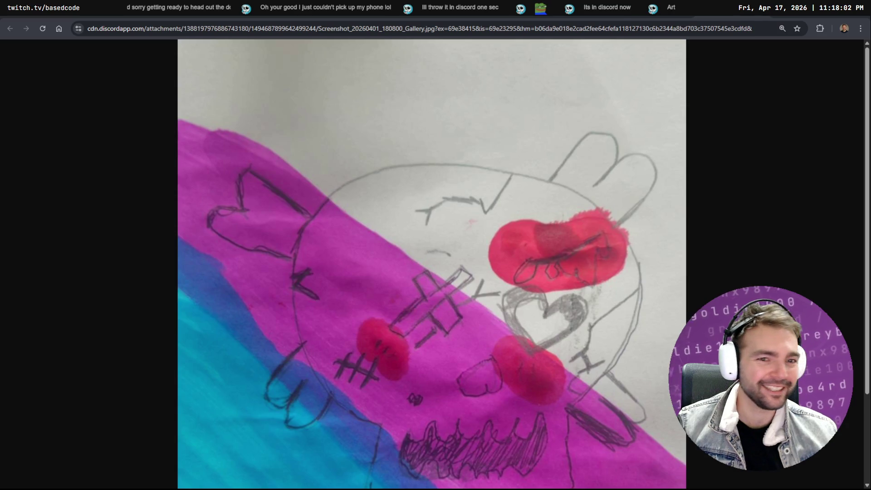
pyautogui.hotkey('ctrl', 'Tab')
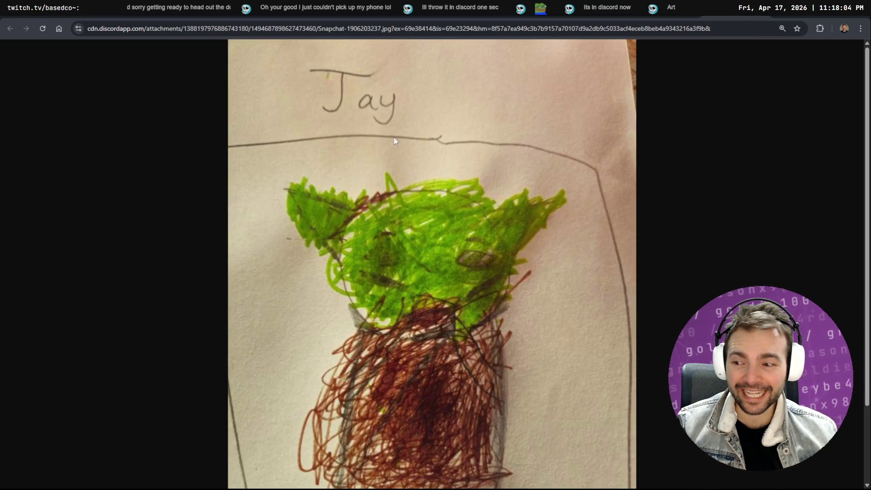
pyautogui.click(592, 15)
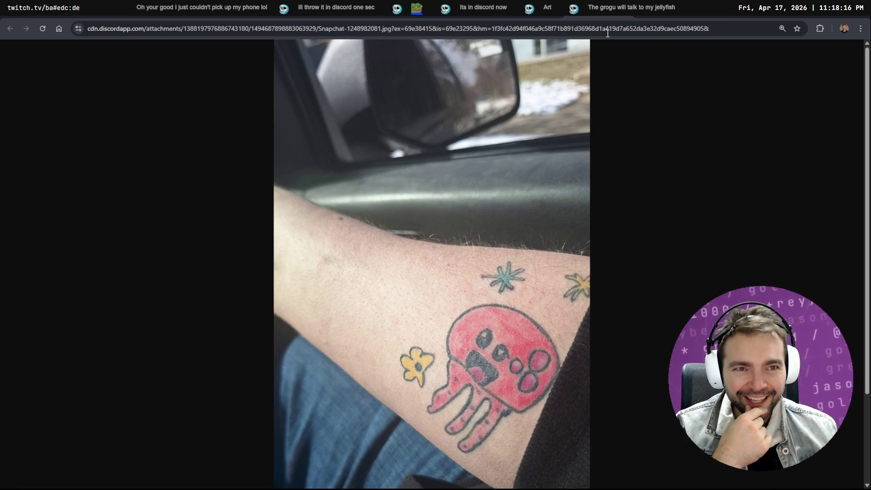
# - Look through the shared drawings and fit the Grogu drawing to the window
pyautogui.click(663, 15)
pyautogui.scroll(-3, 622, 90)
pyautogui.scroll(3, 622, 89)
pyautogui.hotkey('ctrl', 'Tab')
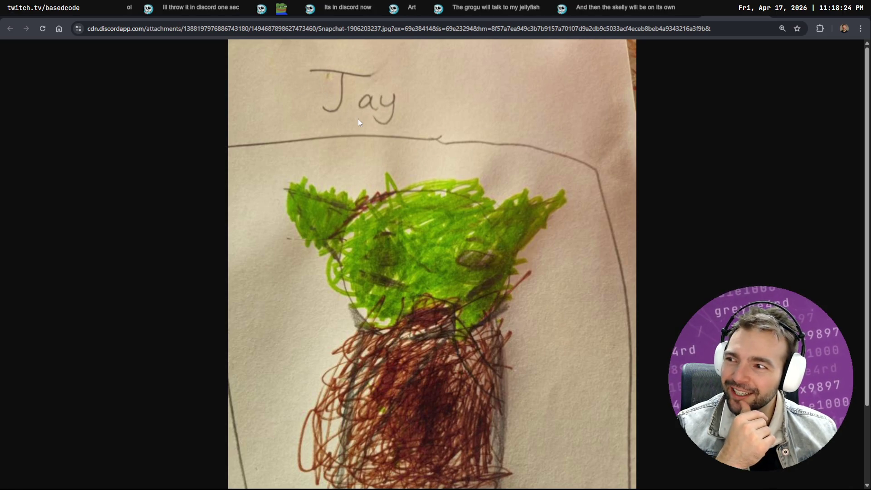
pyautogui.scroll(-2, 483, 151)
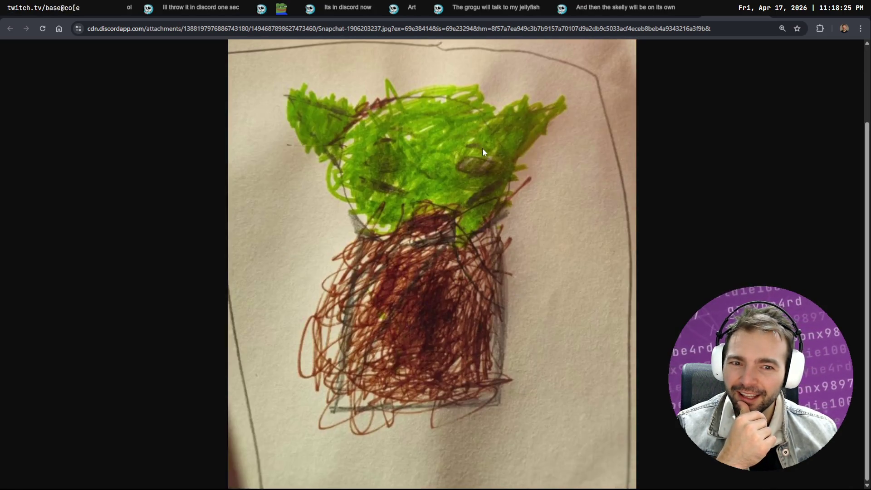
pyautogui.click(516, 157)
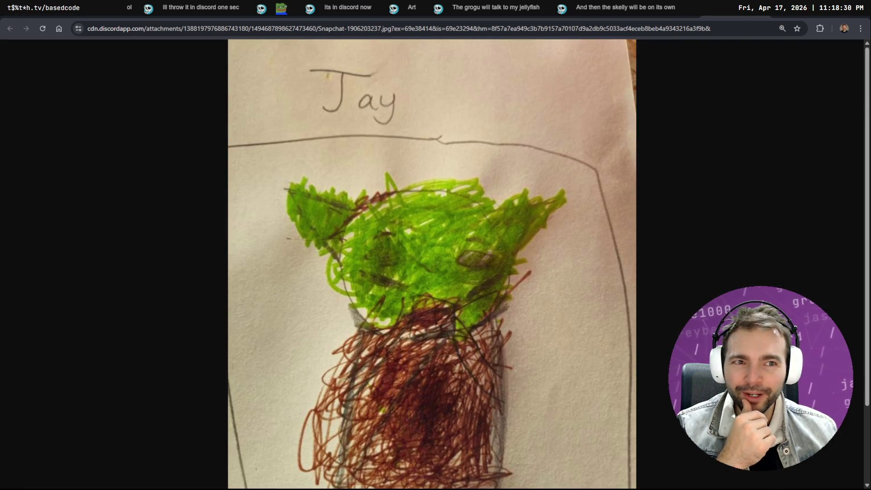
# - Close the Grogu tab, inspect and fit the skull drawing, then close it too
pyautogui.hotkey('ctrl', 'w')
pyautogui.scroll(-2, 615, 156)
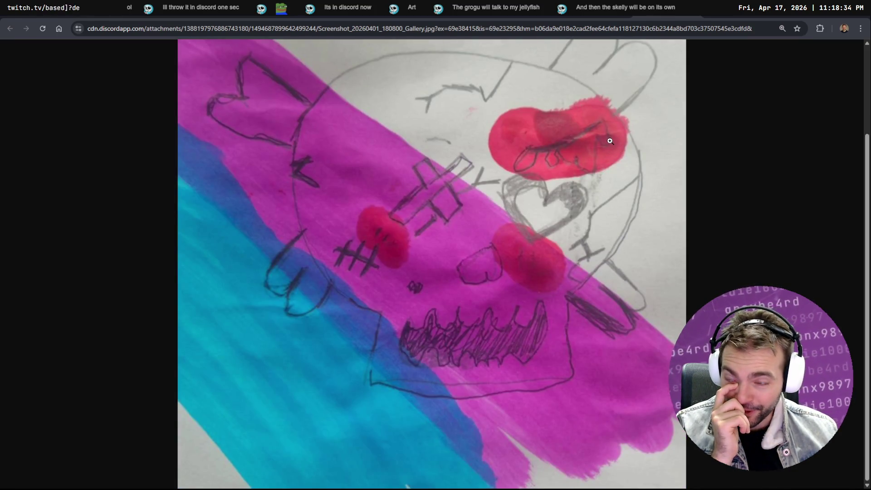
pyautogui.scroll(2, 613, 137)
pyautogui.scroll(-2, 617, 132)
pyautogui.scroll(2, 622, 123)
pyautogui.click(623, 117)
pyautogui.hotkey('ctrl', 'w')
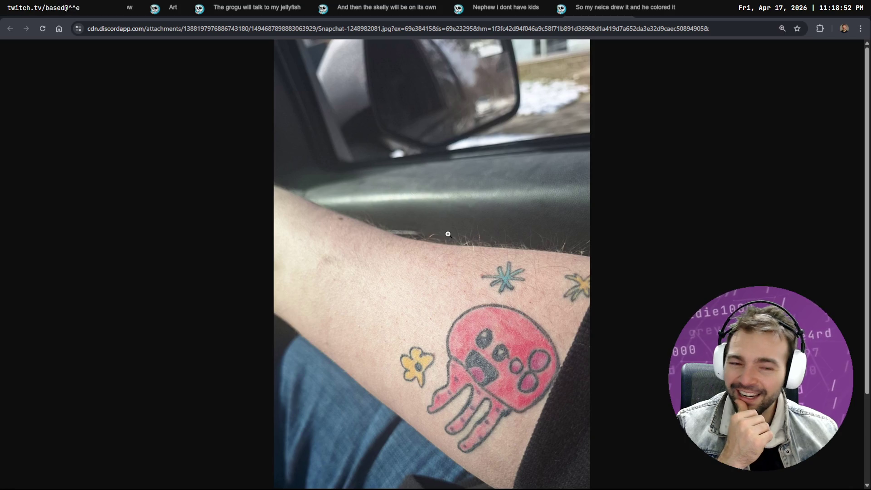
# - Browse the tattoo, skull and Grogu image tabs and land on the ChatGPT conversation
pyautogui.scroll(-2, 442, 253)
pyautogui.scroll(-1, 443, 250)
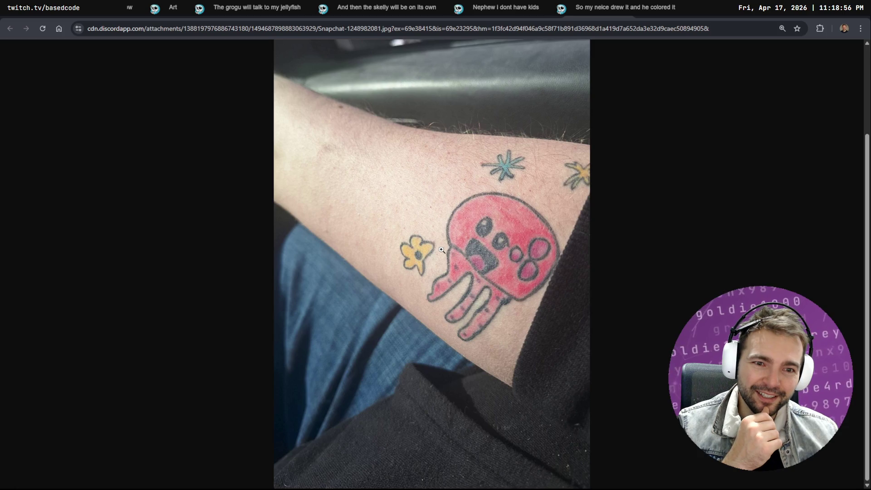
pyautogui.hotkey('ctrl', 'Tab')
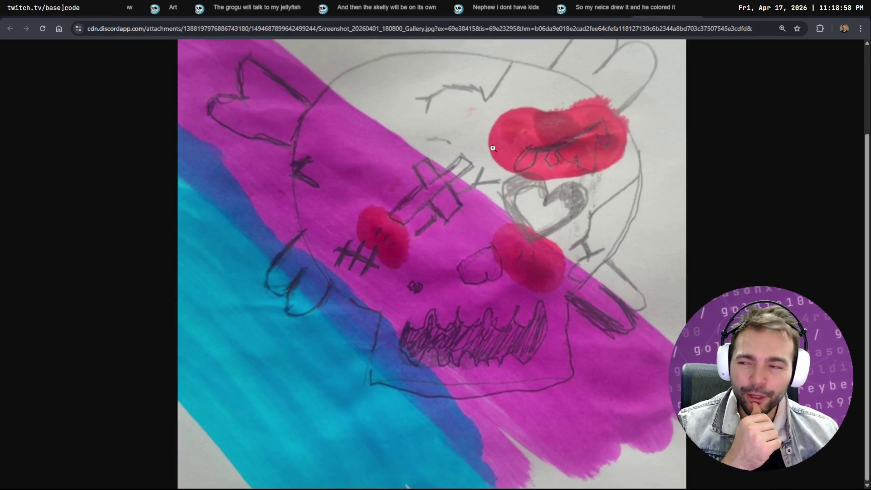
pyautogui.scroll(1, 502, 206)
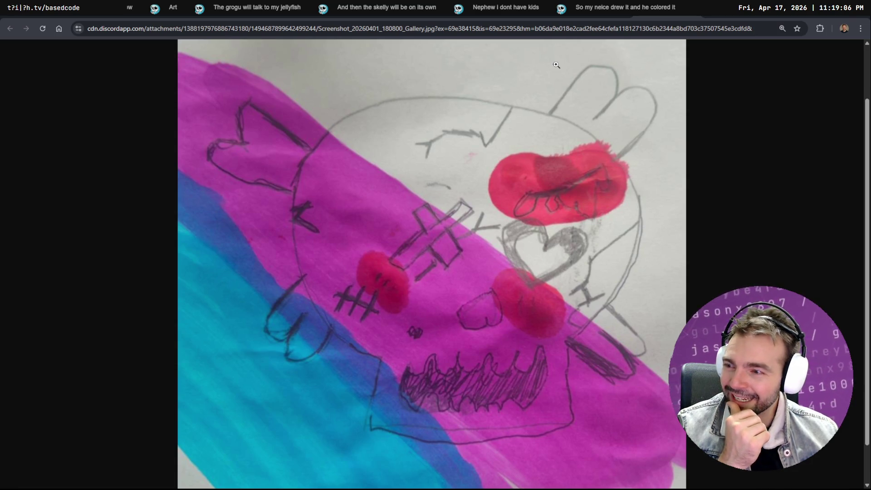
pyautogui.hotkey('ctrl', 'shift', 'Tab')
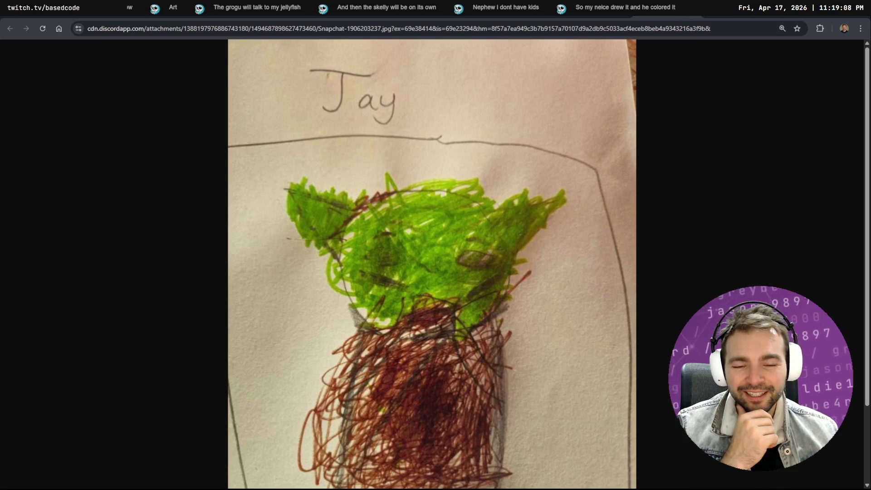
pyautogui.scroll(-2, 629, 110)
pyautogui.scroll(1, 613, 113)
pyautogui.scroll(-1, 613, 113)
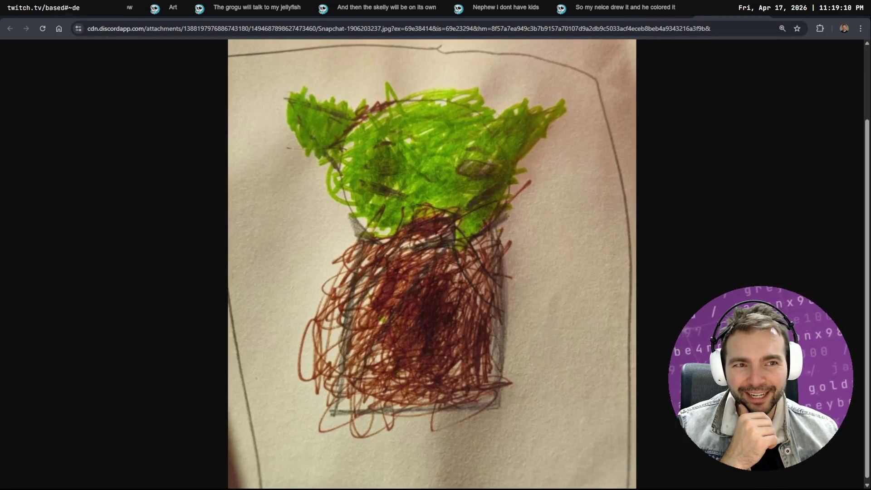
pyautogui.hotkey('ctrl', 'shift', 'Tab')
pyautogui.hotkey('ctrl', 'shift', 'Tab')
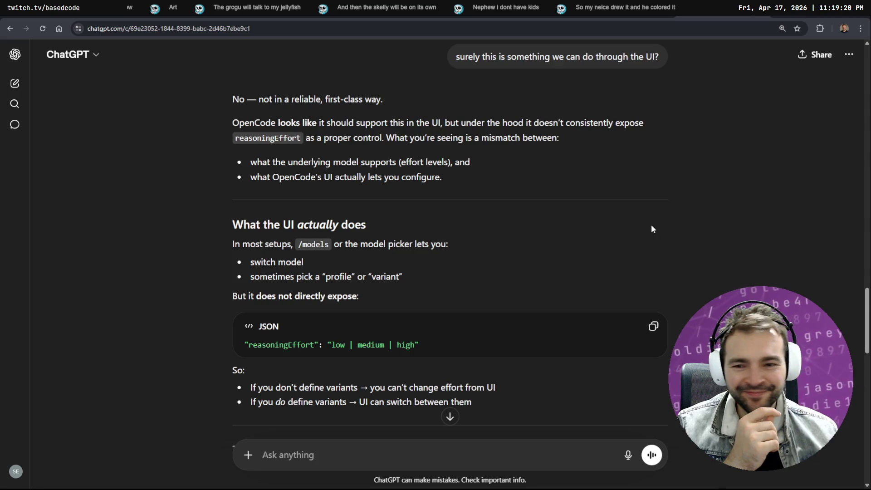
# - Read through ChatGPT's answer about OpenCode reasoning effort
pyautogui.scroll(-2, 653, 225)
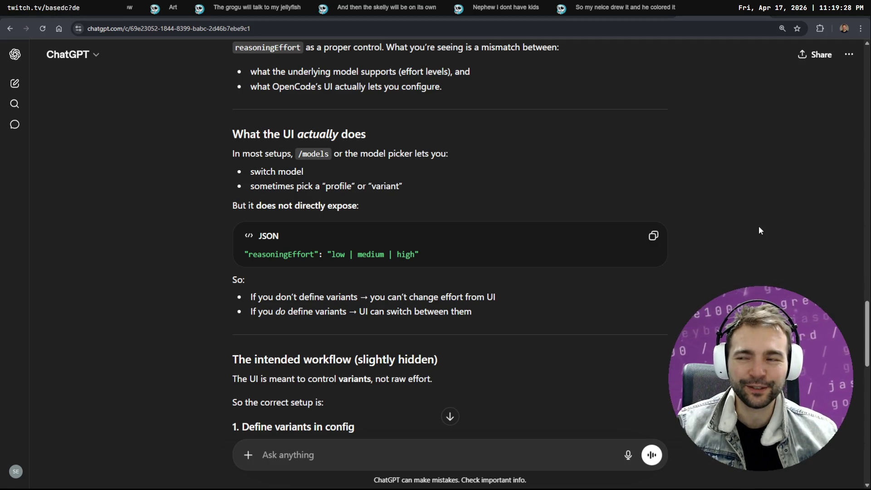
pyautogui.scroll(-7, 560, 226)
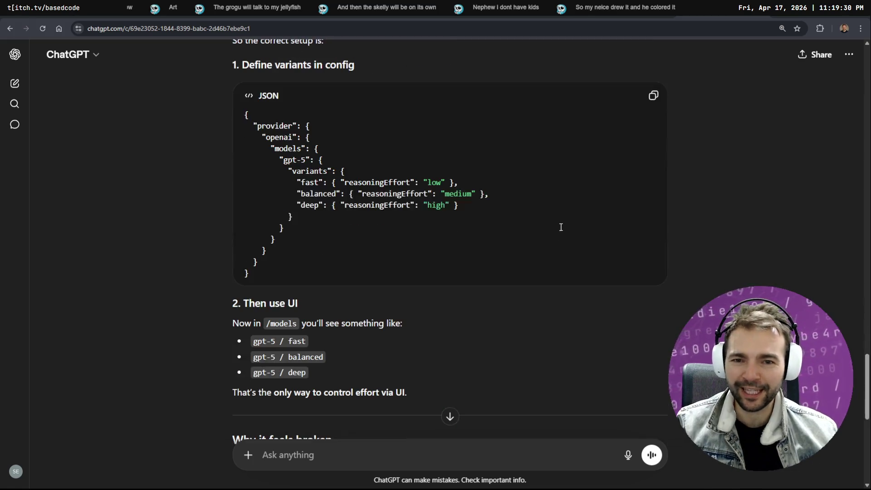
pyautogui.scroll(10, 567, 229)
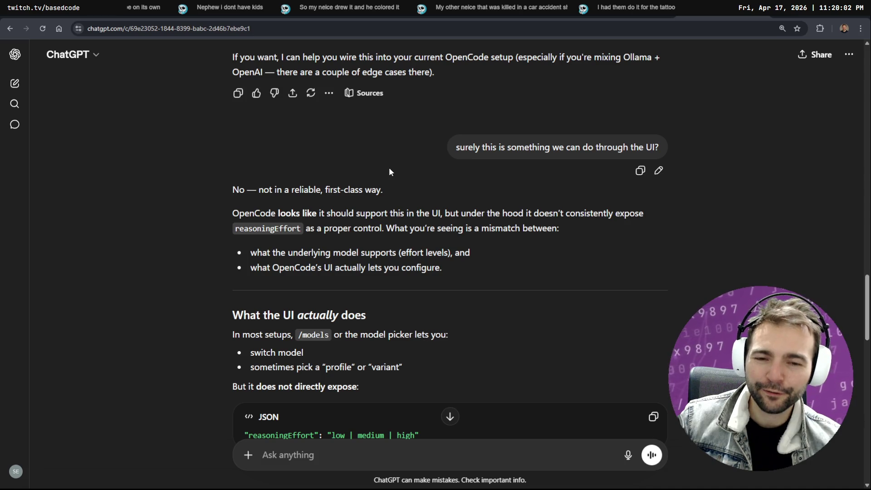
pyautogui.scroll(-3, 388, 168)
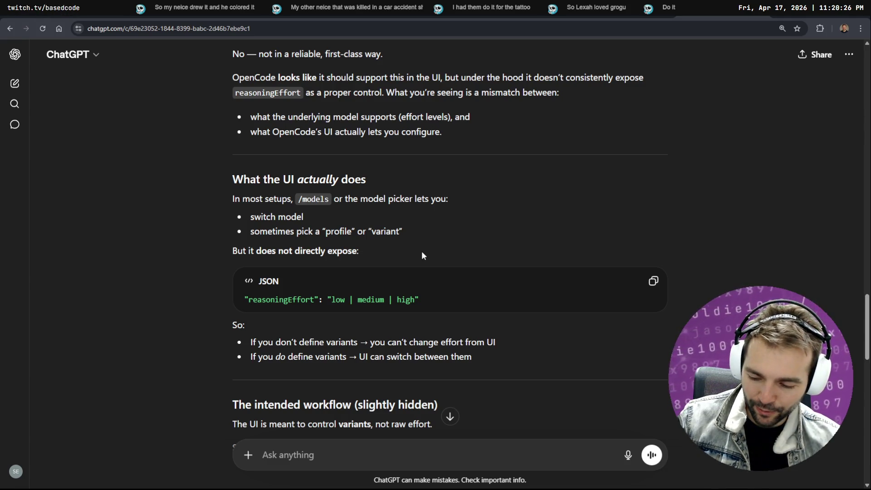
pyautogui.scroll(-12, 422, 252)
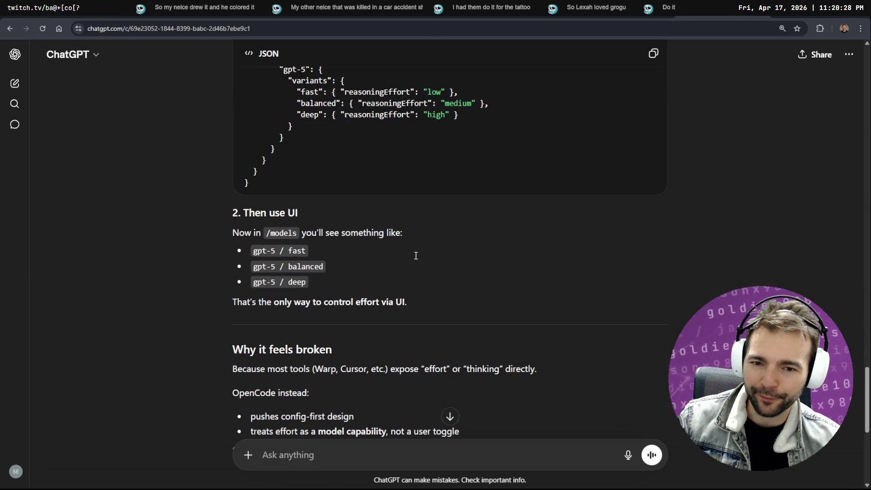
pyautogui.scroll(-5, 435, 231)
# - Show the 'A moment in the medieval church' image, then play the anamatic in DaVinci Resolve
pyautogui.hotkey('ctrl', 'Tab')
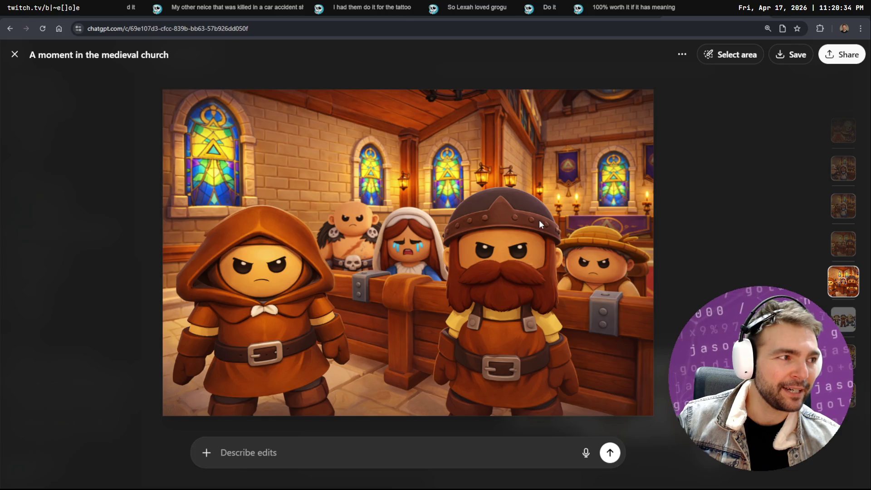
pyautogui.hotkey('alt', 'Tab')
pyautogui.press('space')
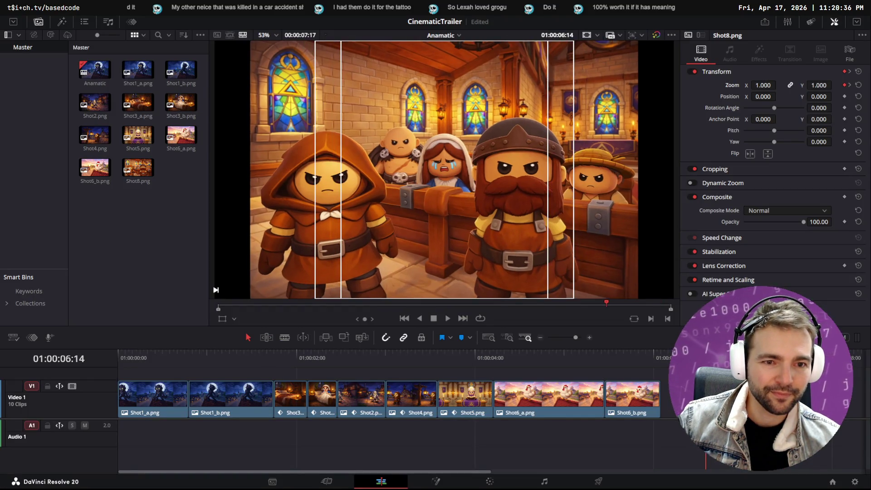
# - Scrub the anamatic through the shots to Shot8's church image, checking its zoom near 0.917
pyautogui.click(533, 355)
pyautogui.moveTo(531, 355)
pyautogui.mouseDown()
pyautogui.moveTo(631, 363)
pyautogui.moveTo(446, 371)
pyautogui.moveTo(439, 363)
pyautogui.moveTo(800, 358)
pyautogui.mouseUp()
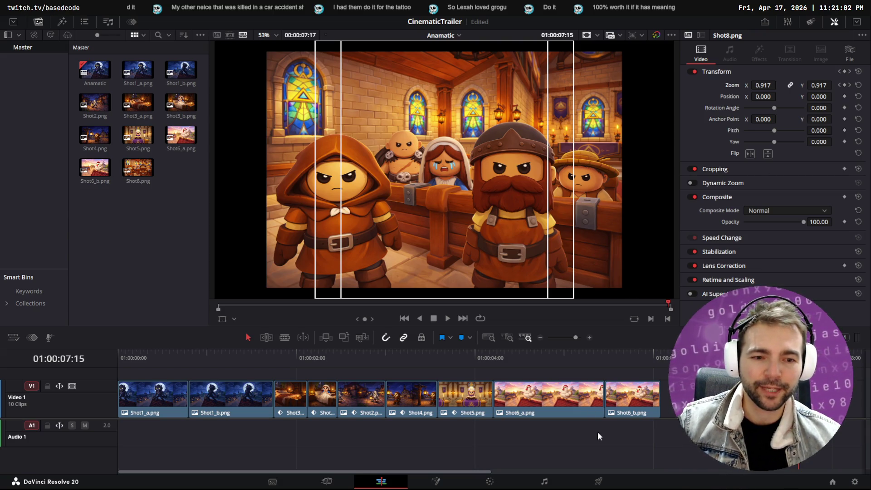
pyautogui.click(660, 358)
pyautogui.moveTo(625, 362)
pyautogui.mouseDown()
pyautogui.moveTo(392, 366)
pyautogui.moveTo(819, 358)
pyautogui.moveTo(524, 340)
pyautogui.moveTo(529, 353)
pyautogui.mouseUp()
pyautogui.moveTo(772, 357); pyautogui.dragTo(774, 358)
pyautogui.hscroll(5, 774, 362)
pyautogui.moveTo(555, 356)
pyautogui.mouseDown()
pyautogui.moveTo(102, 352)
pyautogui.moveTo(89, 360)
pyautogui.moveTo(395, 349)
pyautogui.moveTo(836, 355)
pyautogui.moveTo(706, 354)
pyautogui.mouseUp()
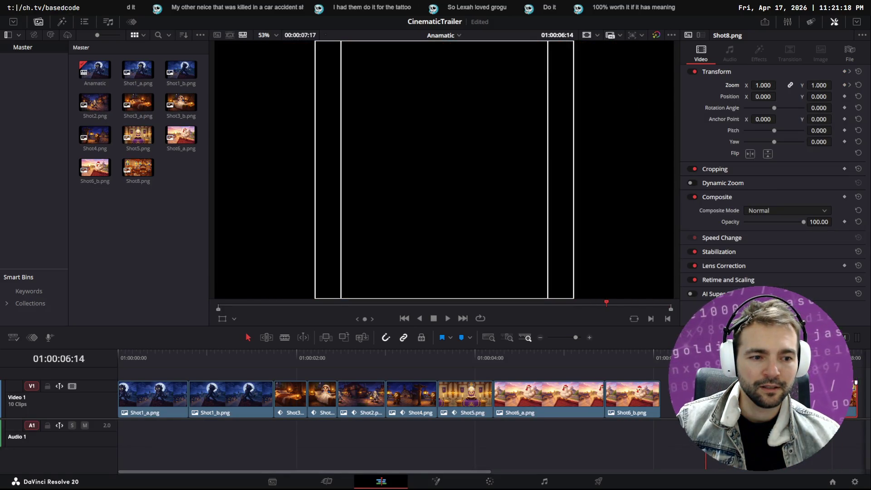
# - Scrub the zoomed-out timeline across Shot8, confirming zoom around 0.92–0.94, then return to Godot
pyautogui.hscroll(2, 649, 366)
pyautogui.scroll(-4, 606, 381)
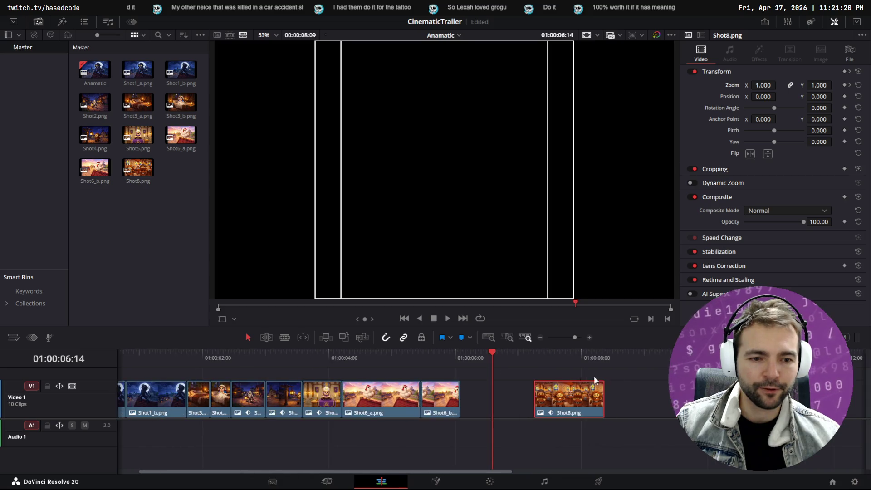
pyautogui.moveTo(403, 361)
pyautogui.mouseDown()
pyautogui.moveTo(355, 352)
pyautogui.moveTo(451, 356)
pyautogui.moveTo(325, 359)
pyautogui.moveTo(450, 344)
pyautogui.moveTo(477, 352)
pyautogui.mouseUp()
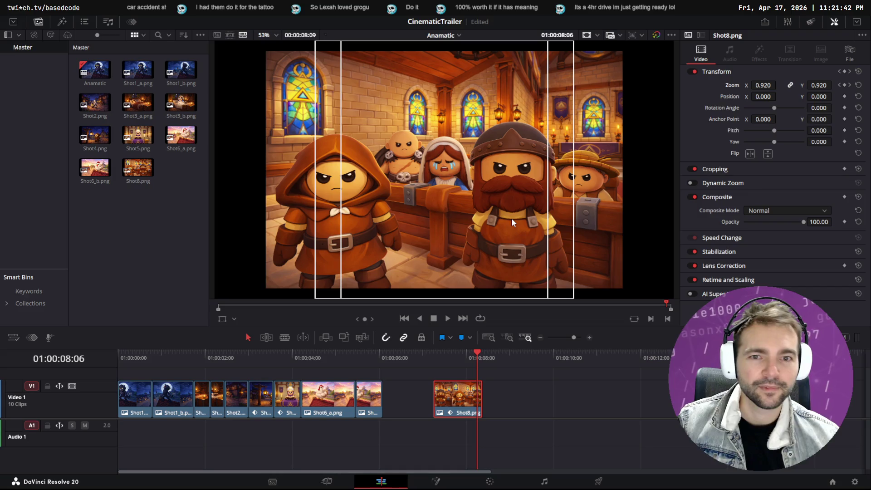
pyautogui.moveTo(423, 358)
pyautogui.mouseDown()
pyautogui.moveTo(359, 351)
pyautogui.moveTo(485, 346)
pyautogui.moveTo(232, 345)
pyautogui.moveTo(486, 334)
pyautogui.moveTo(263, 338)
pyautogui.moveTo(467, 324)
pyautogui.mouseUp()
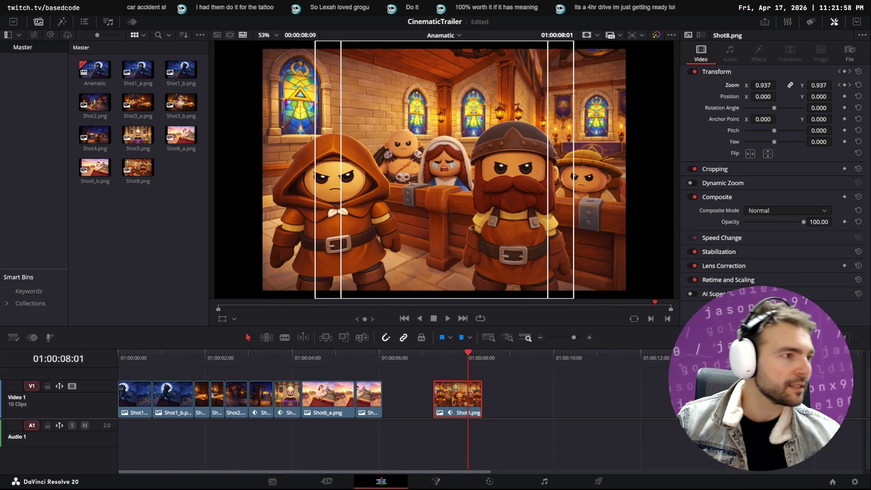
pyautogui.hotkey('alt', 'Tab')
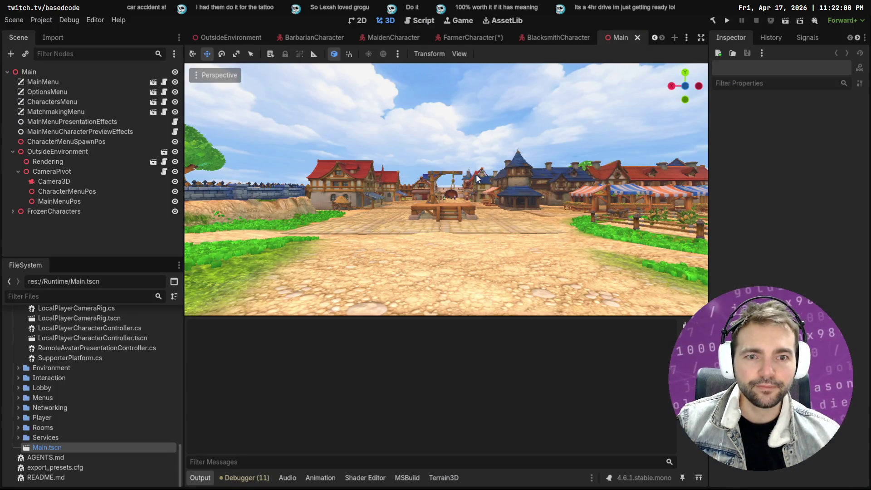
# - Enlarge the town viewport with distraction-free mode, screenshot it, then return to Chrome
pyautogui.click(701, 38)
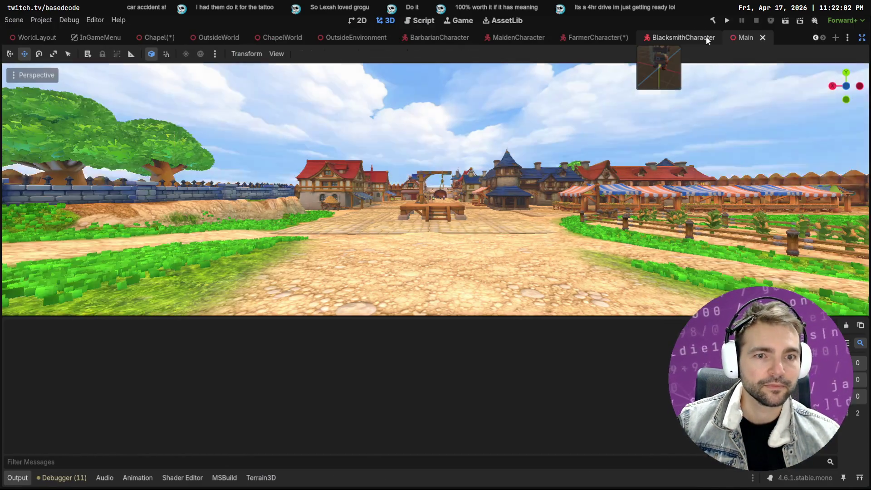
pyautogui.press('Print')
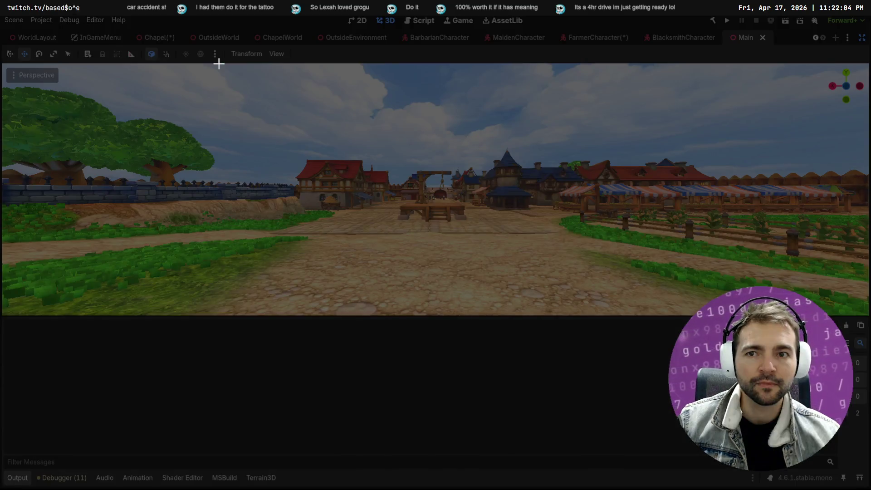
pyautogui.moveTo(211, 65); pyautogui.dragTo(298, 114)
pyautogui.moveTo(336, 139)
pyautogui.mouseDown()
pyautogui.moveTo(668, 310)
pyautogui.moveTo(700, 315)
pyautogui.mouseUp()
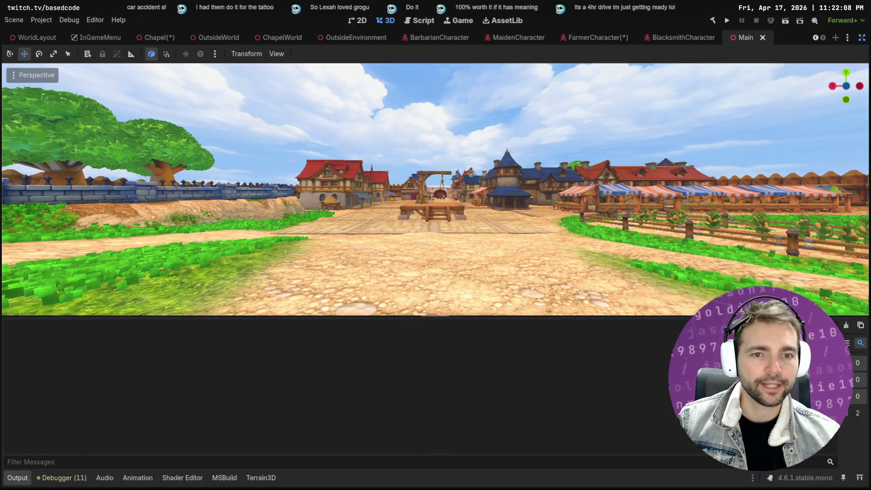
pyautogui.hotkey('alt', 'Tab')
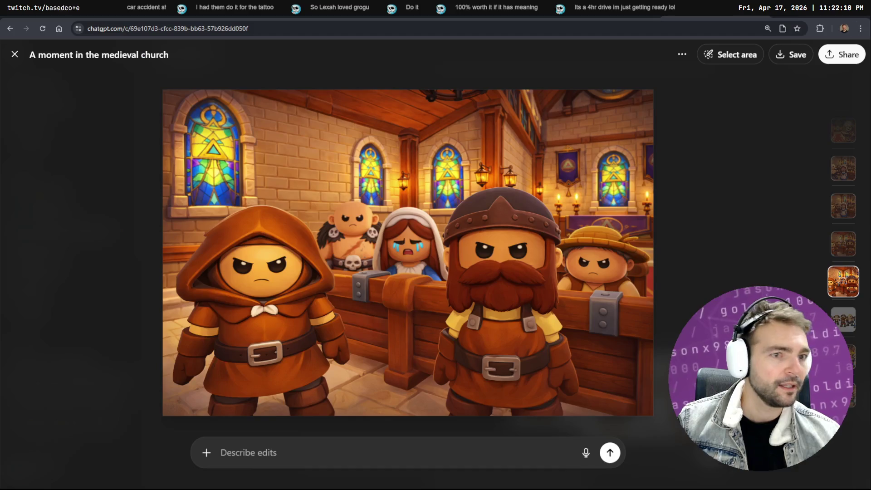
# - Paste the captured town screenshot into Photopea as image.png, then return to Godot
pyautogui.hotkey('ctrl', 't')
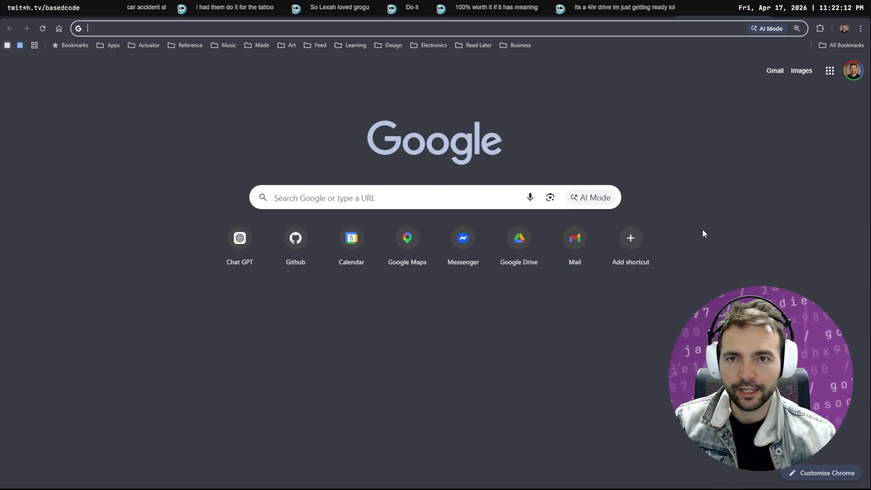
pyautogui.write('photopea.com')
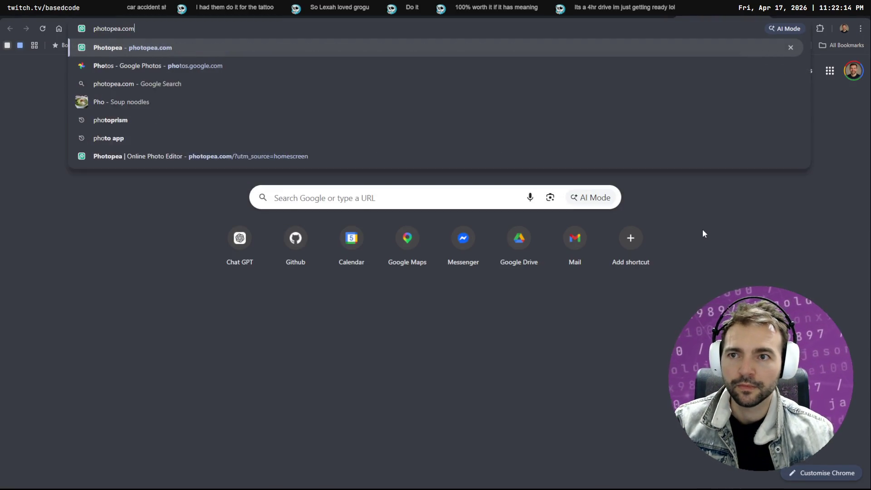
pyautogui.press('Return')
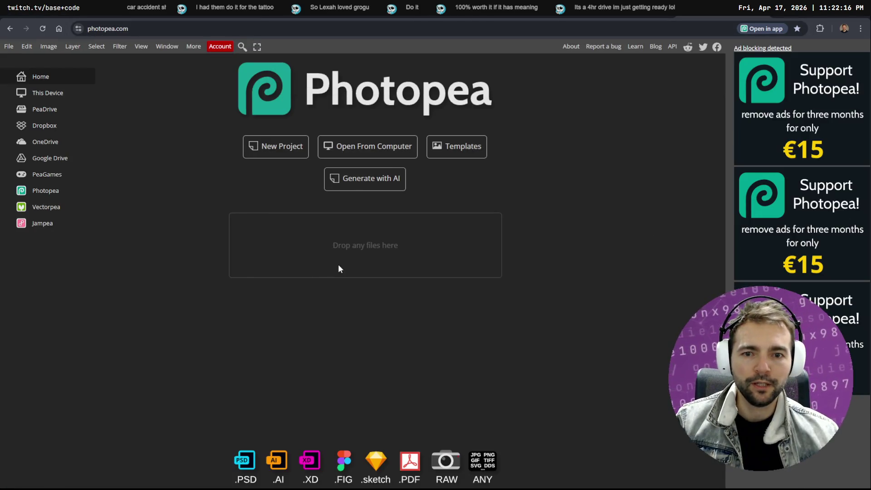
pyautogui.hotkey('ctrl', 'v')
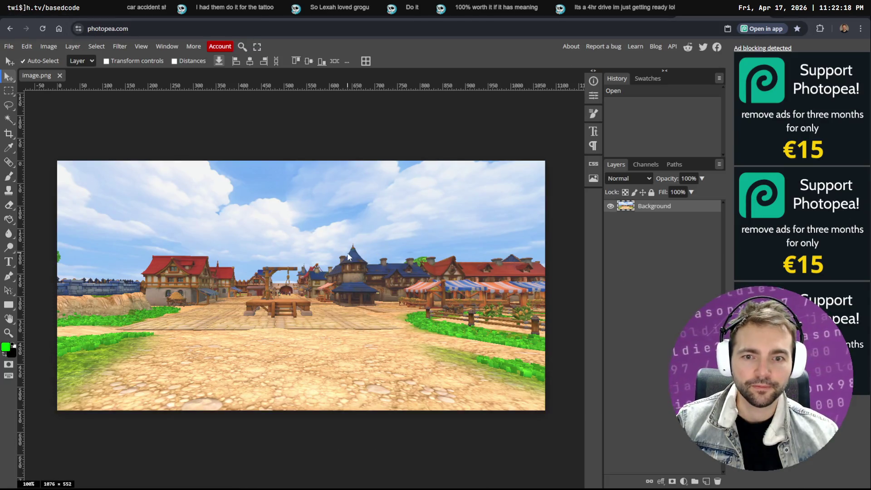
pyautogui.hotkey('alt', 'Tab')
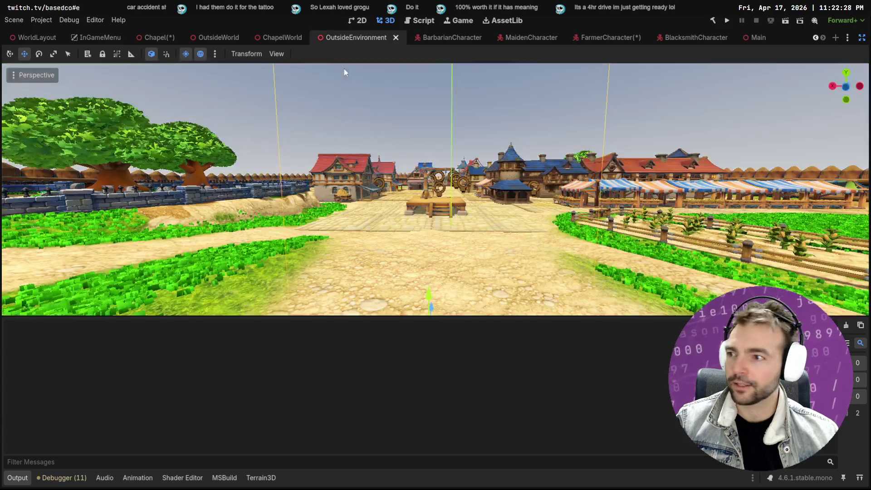
# - Open OutsideEnvironment, restore the side panels and make the Chapel node visible
pyautogui.click(344, 68)
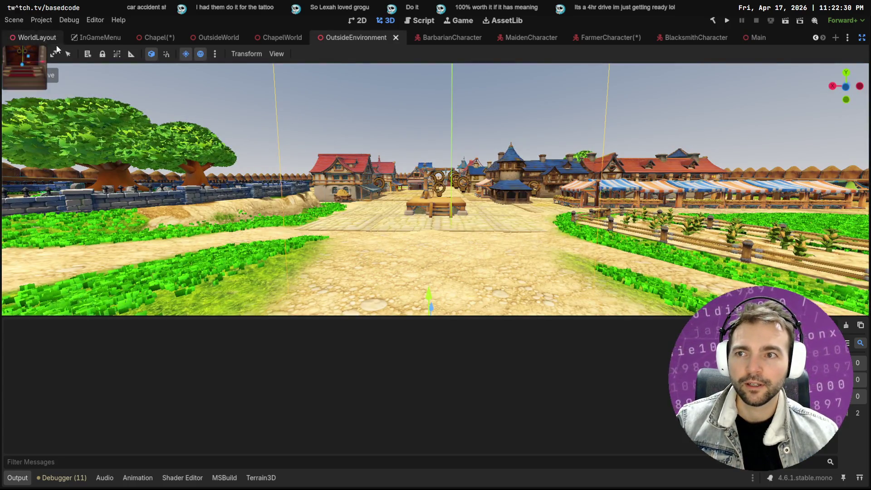
pyautogui.click(862, 37)
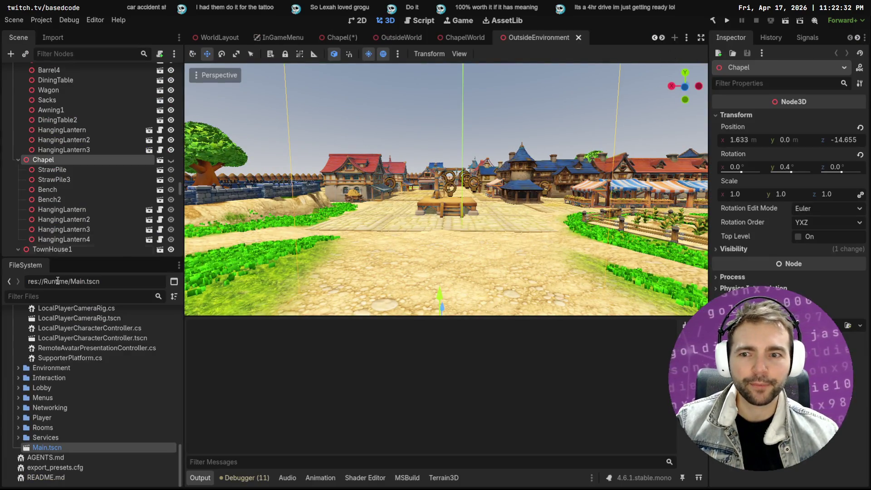
pyautogui.click(171, 160)
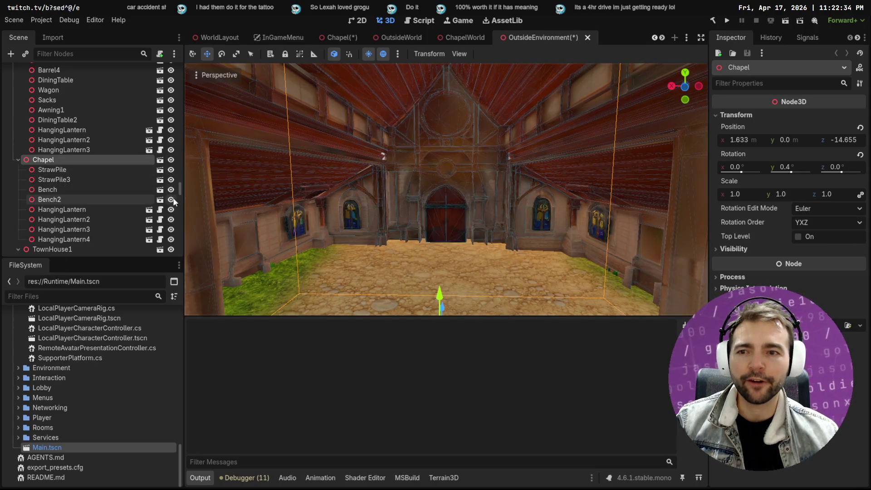
pyautogui.scroll(5, 68, 164)
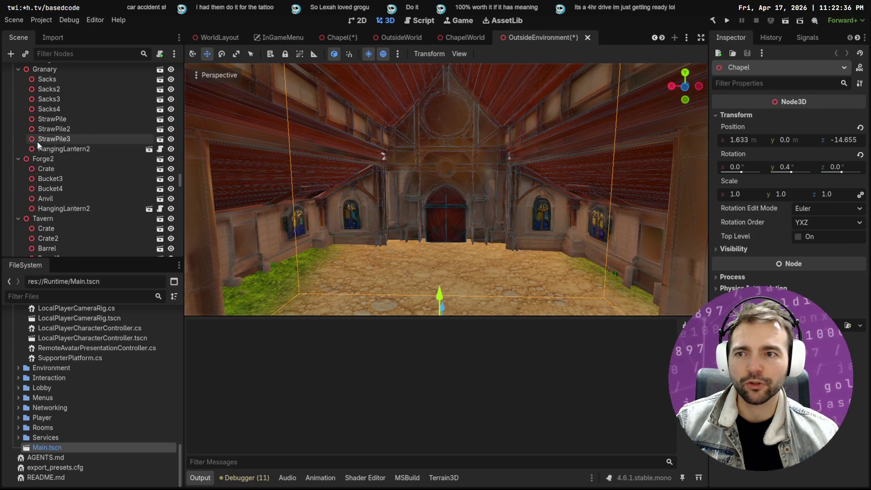
pyautogui.moveTo(180, 179); pyautogui.dragTo(160, 72)
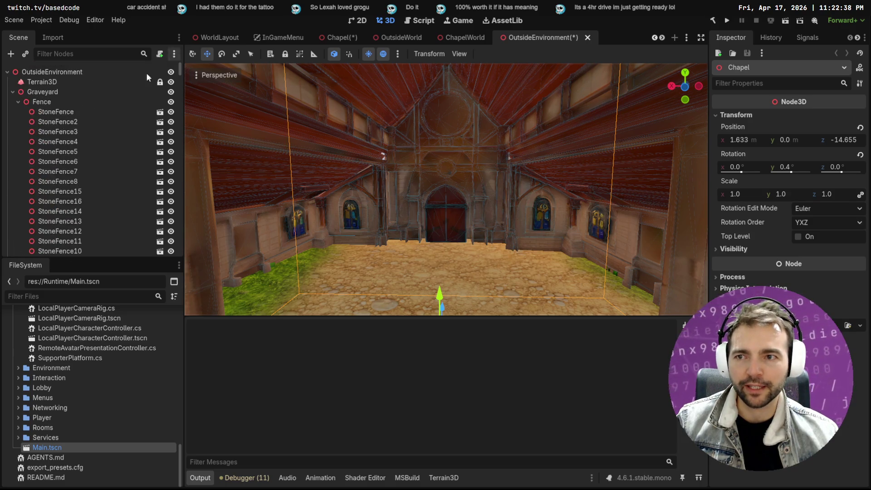
# - Collapse Graveyard, Walls, Paving, Buildings, FuitStand1, Tenement3, Farm and CryptEnterance branches
pyautogui.click(13, 91)
pyautogui.click(11, 102)
pyautogui.click(10, 111)
pyautogui.click(10, 122)
pyautogui.click(12, 151)
pyautogui.click(13, 181)
pyautogui.click(13, 190)
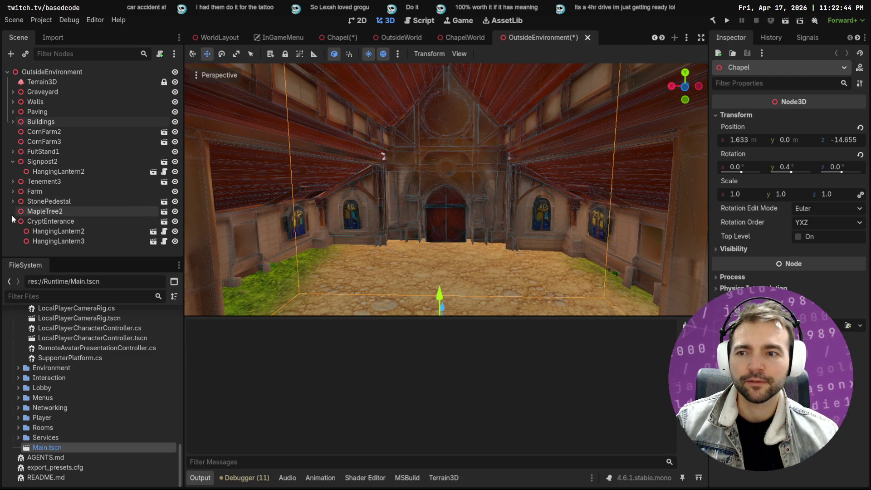
pyautogui.click(13, 220)
# - Deselect all nodes and bring up the Add Child Node picker
pyautogui.click(33, 246)
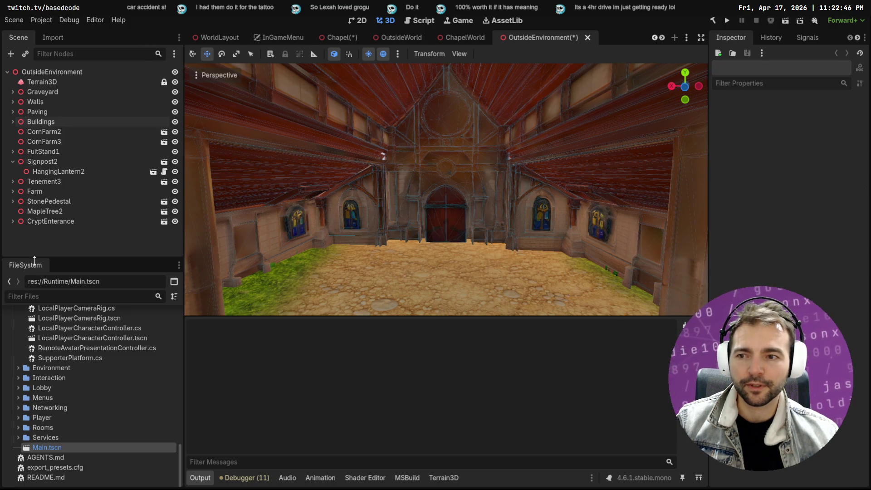
pyautogui.rightClick(73, 246)
pyautogui.click(116, 257)
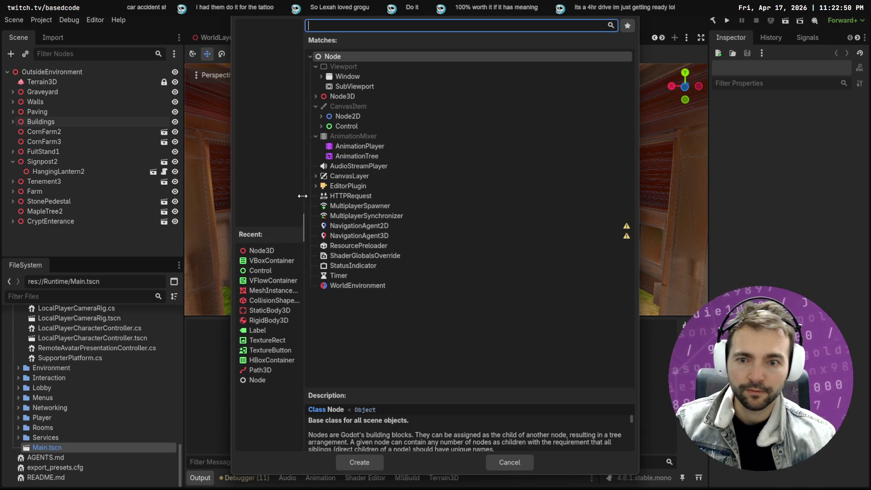
# - Cancel the node picker, try Instantiate Child Scene, then check the Lobby folder
pyautogui.press('Escape')
pyautogui.rightClick(64, 234)
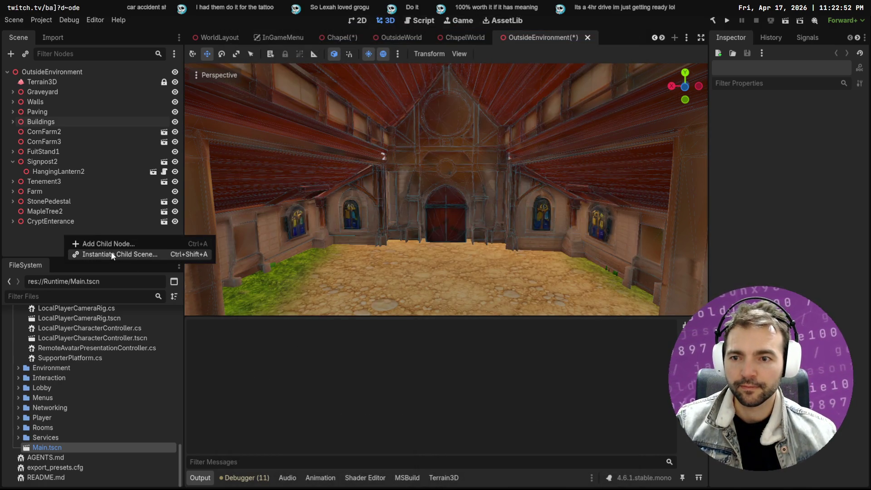
pyautogui.click(112, 255)
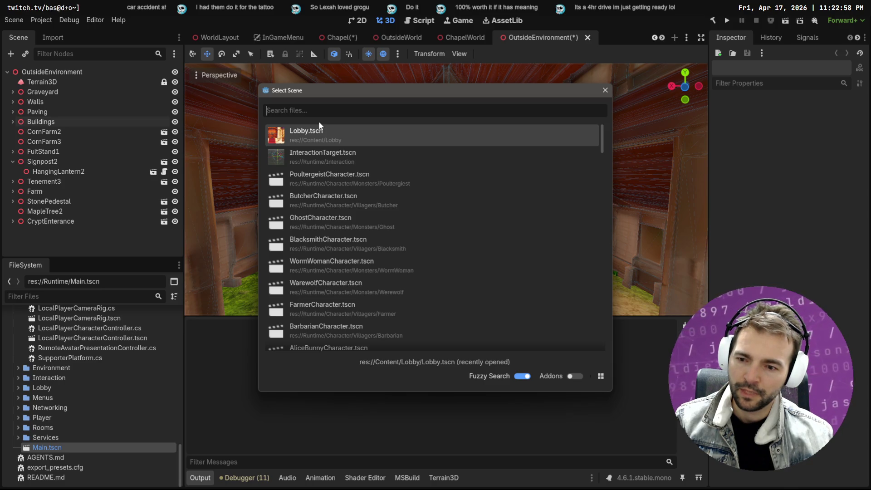
pyautogui.press('Escape')
pyautogui.click(18, 388)
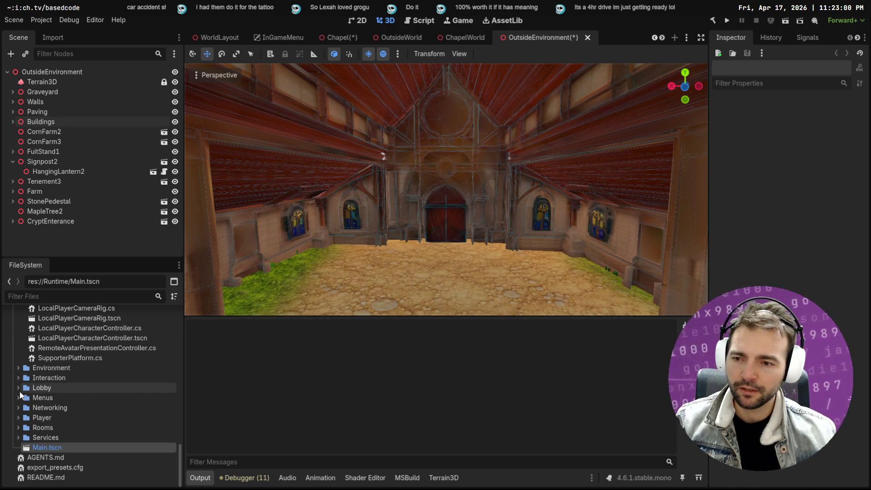
pyautogui.click(19, 388)
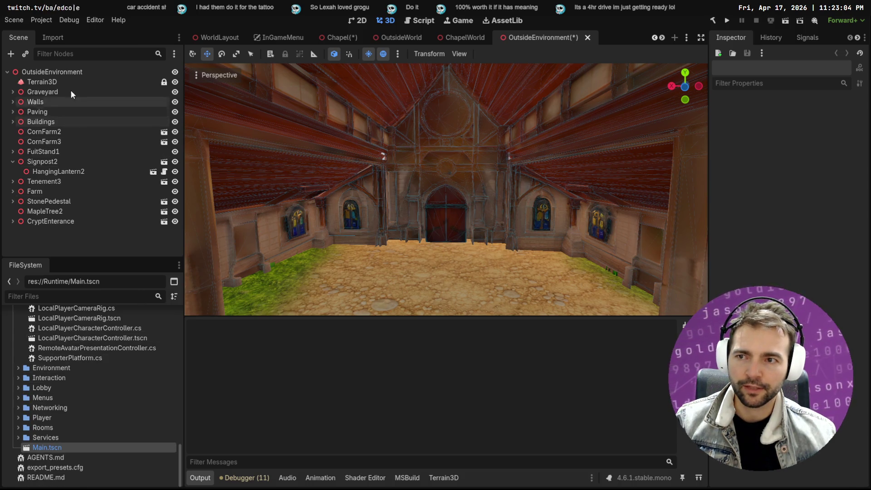
# - Instantiate a child scene under OutsideEnvironment, dismissing the Lobby.tscn loading error
pyautogui.rightClick(65, 71)
pyautogui.click(116, 81)
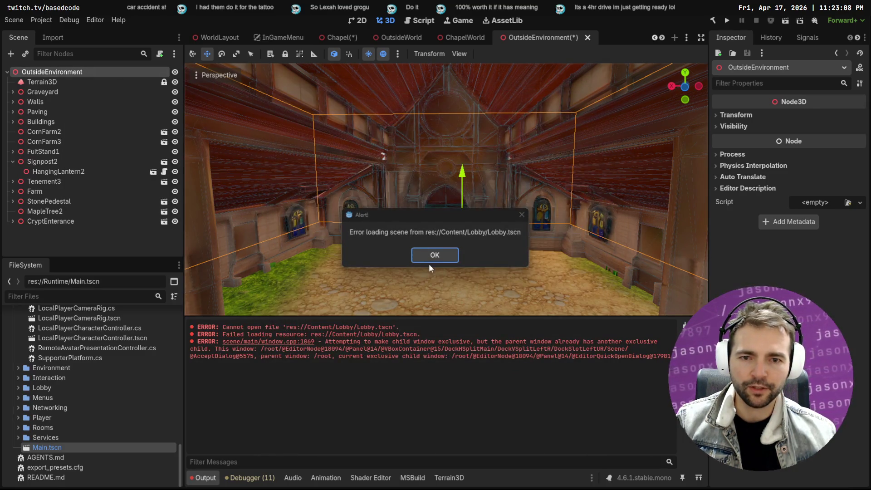
pyautogui.click(435, 255)
pyautogui.rightClick(76, 73)
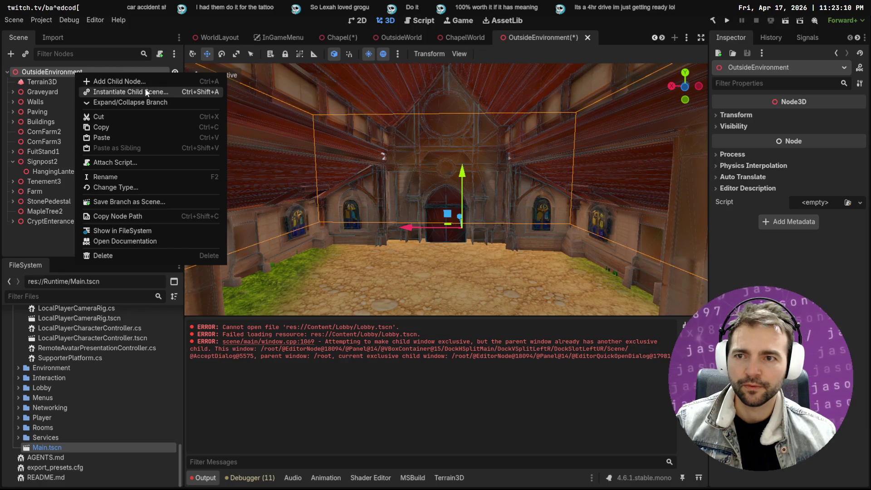
pyautogui.click(145, 92)
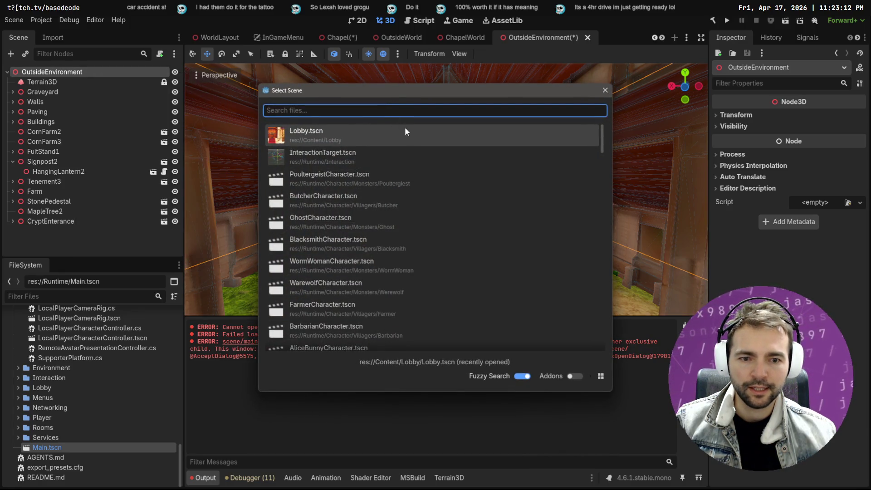
# - Search 'Chapel', add ChapelWorld.tscn and drag it back along the z axis
pyautogui.click(341, 112)
pyautogui.write('Chapel')
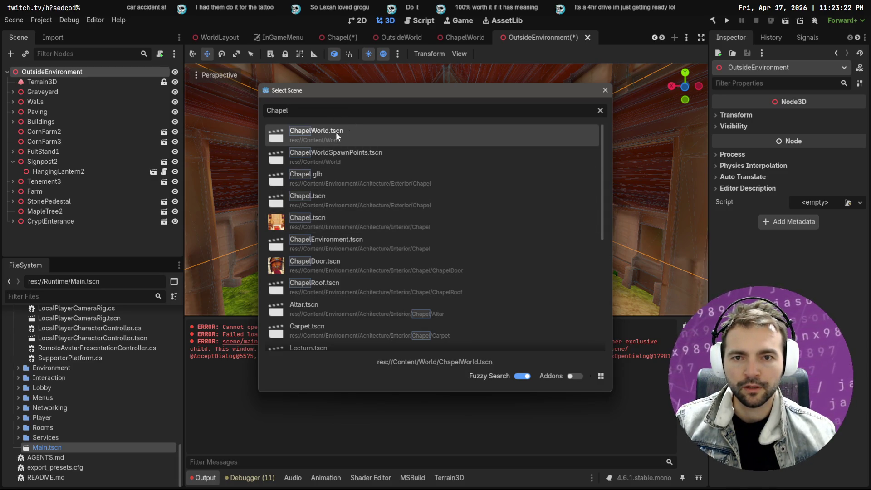
pyautogui.doubleClick(336, 132)
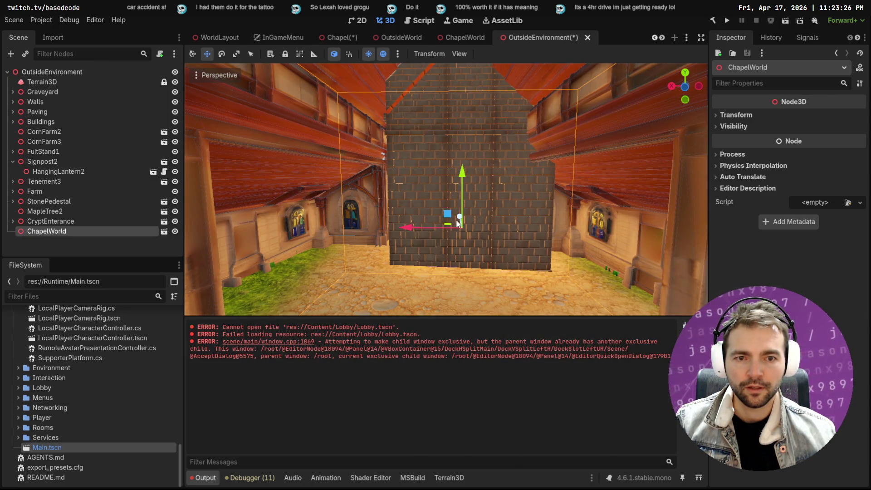
pyautogui.moveTo(460, 222)
pyautogui.mouseDown()
pyautogui.moveTo(477, 343)
pyautogui.moveTo(479, 303)
pyautogui.mouseUp()
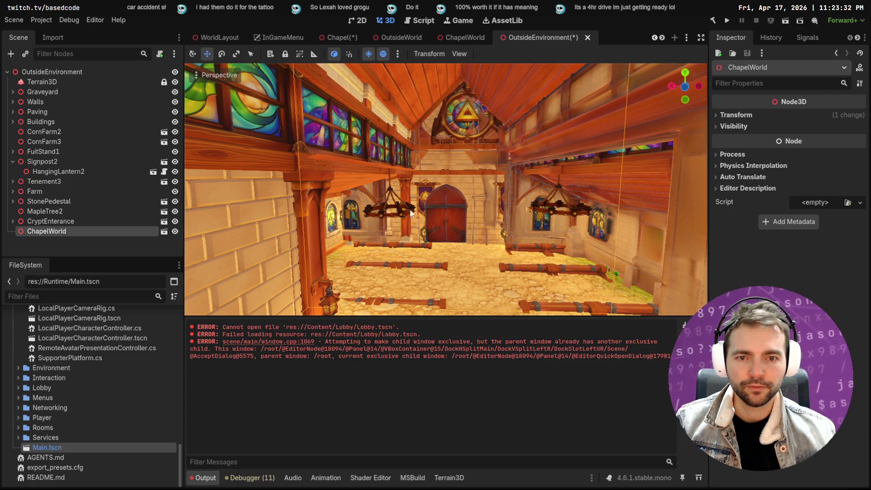
# - Set ChapelWorld's position to x 1.615, y 0, z -17.678 in the Inspector
pyautogui.click(741, 116)
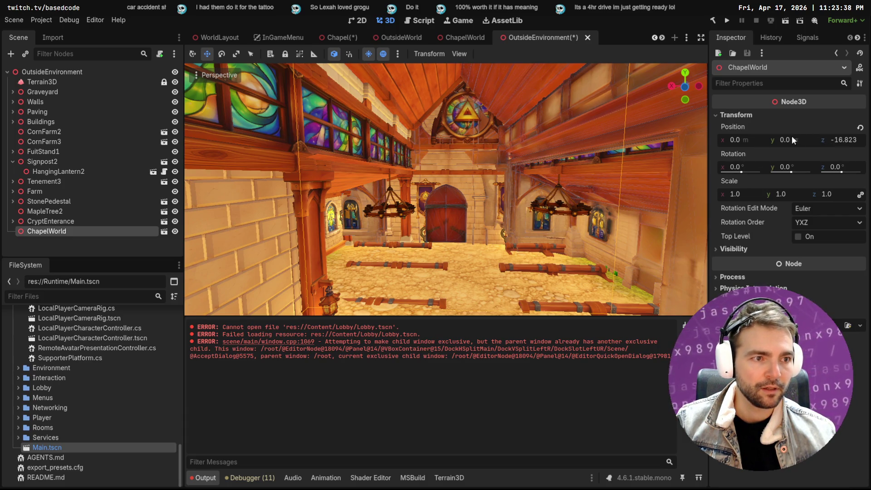
pyautogui.moveTo(445, 251); pyautogui.dragTo(437, 253)
pyautogui.press('Escape')
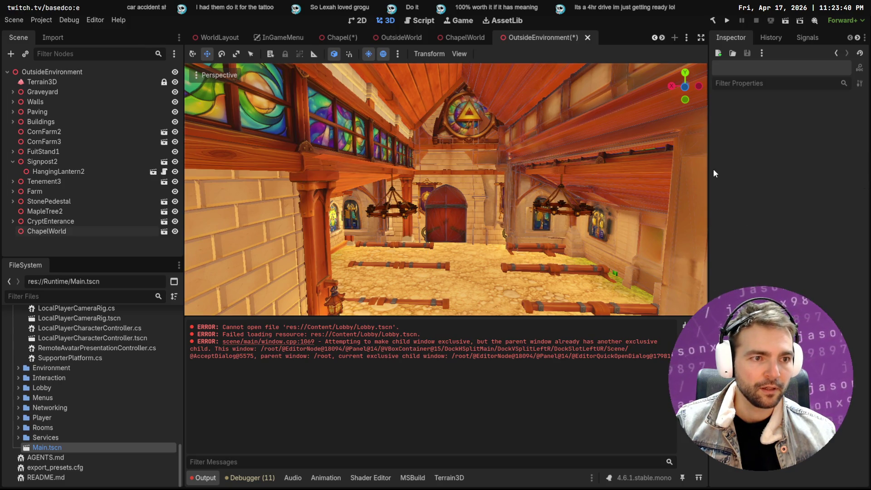
pyautogui.click(47, 231)
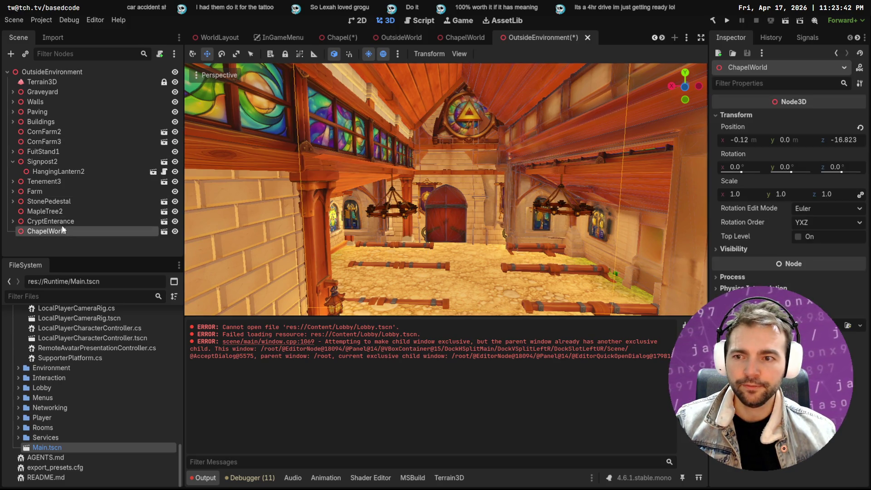
pyautogui.moveTo(742, 141)
pyautogui.mouseDown()
pyautogui.moveTo(792, 141)
pyautogui.moveTo(779, 141)
pyautogui.mouseUp()
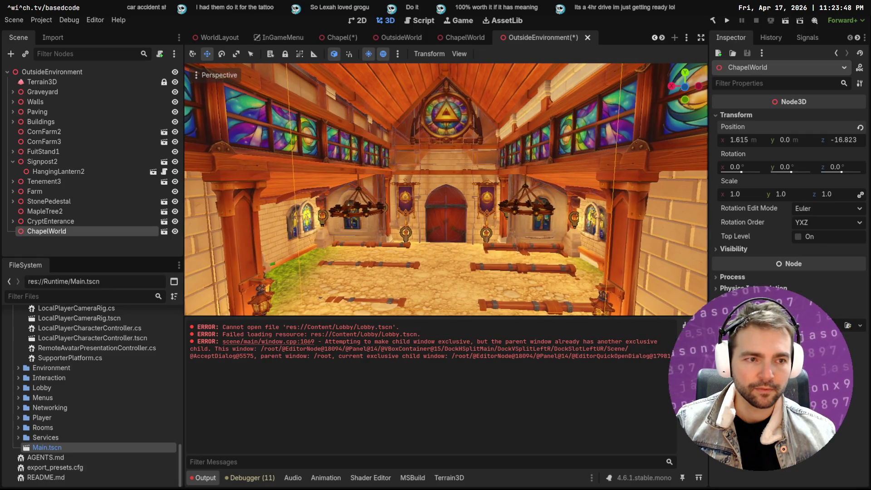
pyautogui.moveTo(833, 143); pyautogui.dragTo(807, 143)
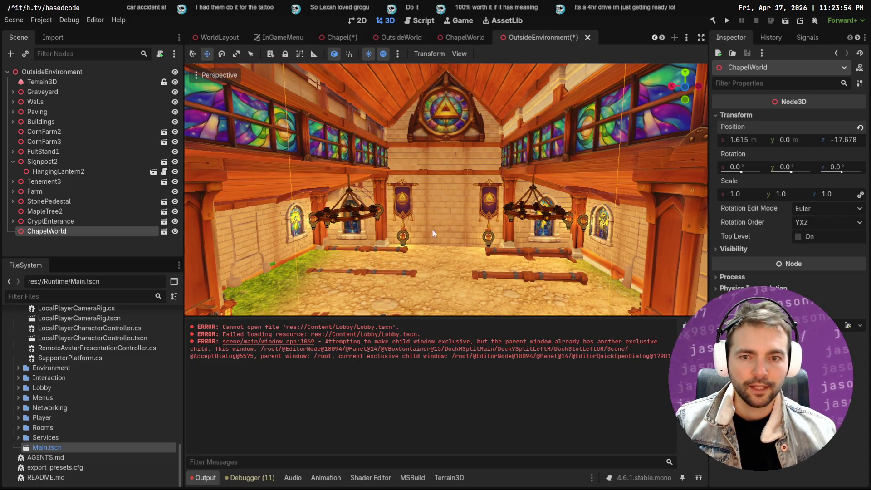
pyautogui.rightClick(51, 230)
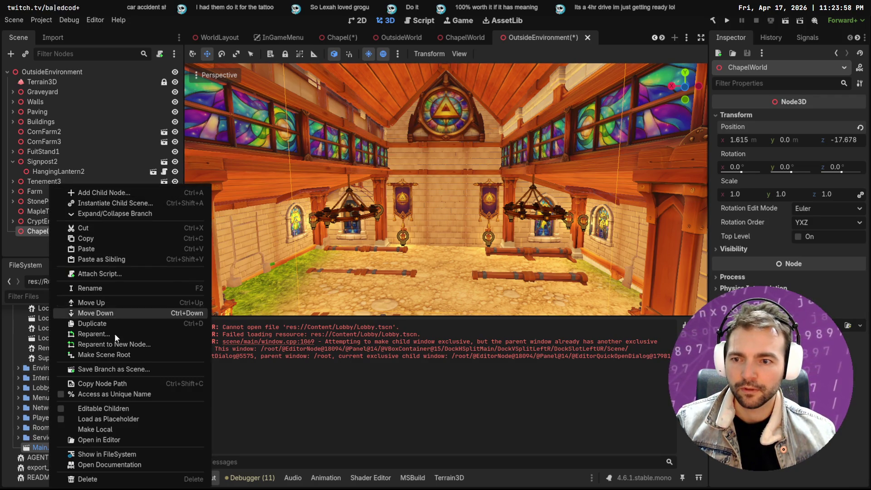
# - Add ChapelDoor.tscn under ChapelWorld at z 10.795 and hide Terrain3D to reveal the pews
pyautogui.click(93, 203)
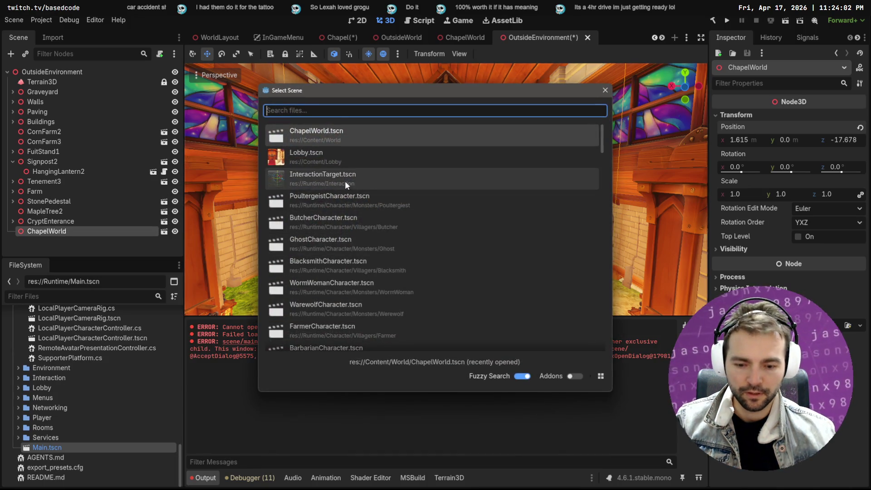
pyautogui.write('Door')
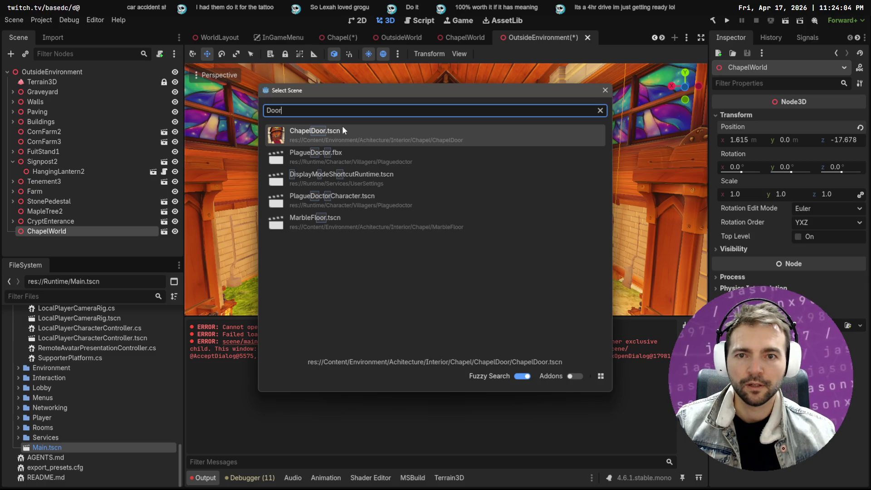
pyautogui.press('Return')
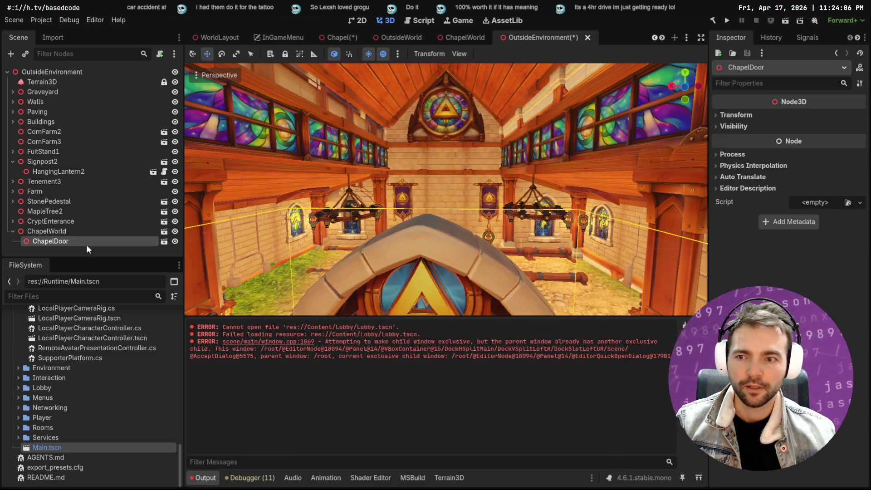
pyautogui.click(744, 114)
pyautogui.moveTo(846, 145); pyautogui.dragTo(857, 144)
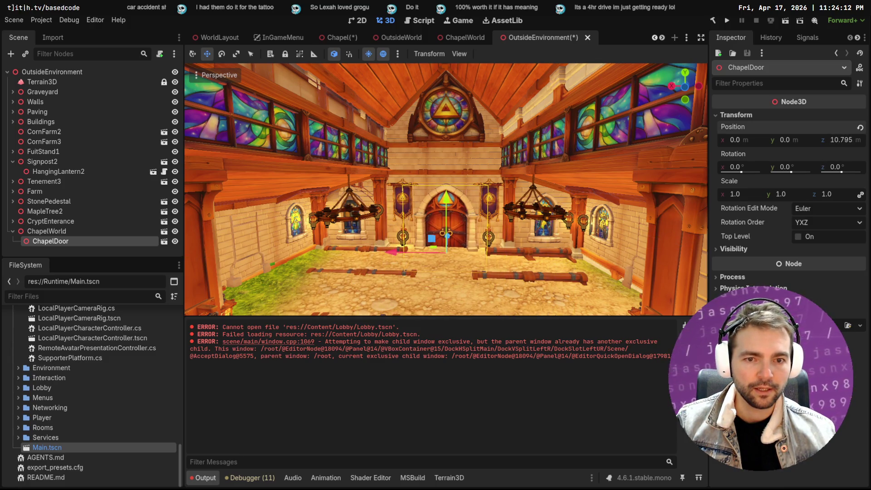
pyautogui.click(176, 82)
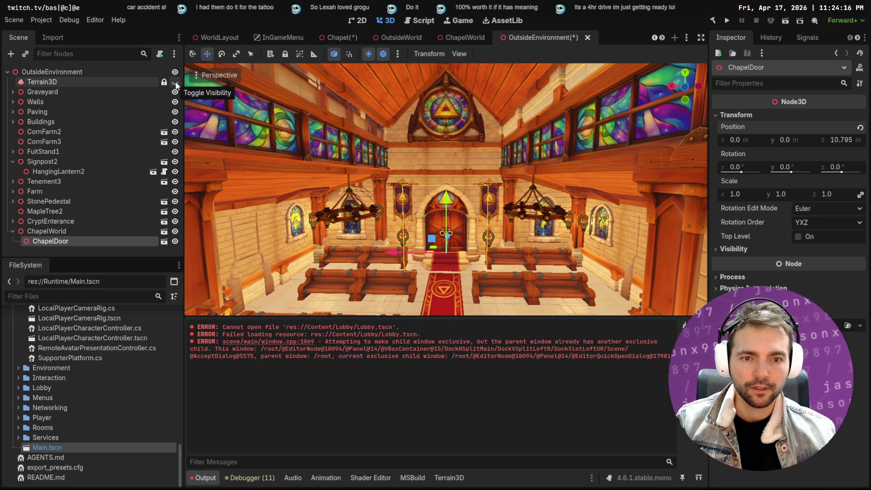
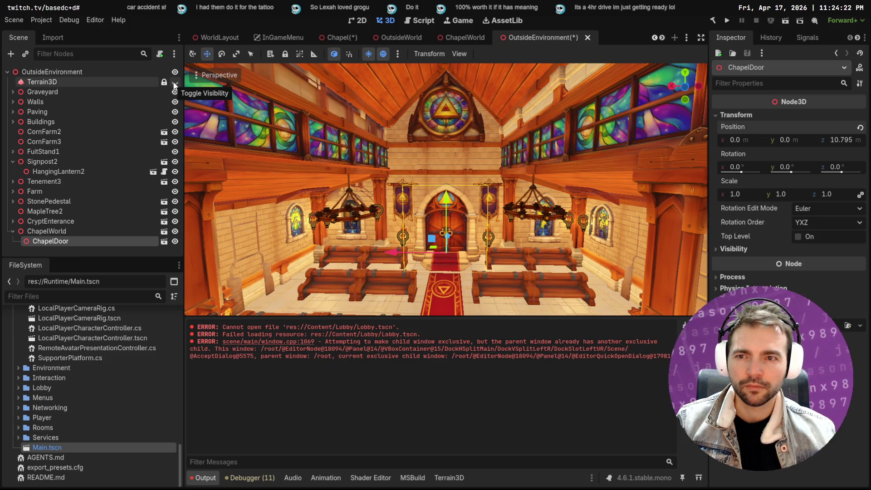
# - Toggle ChapelWorld's visibility on and off to check the chapel door, then deselect the door
pyautogui.click(174, 232)
pyautogui.click(175, 231)
pyautogui.click(175, 232)
pyautogui.click(174, 232)
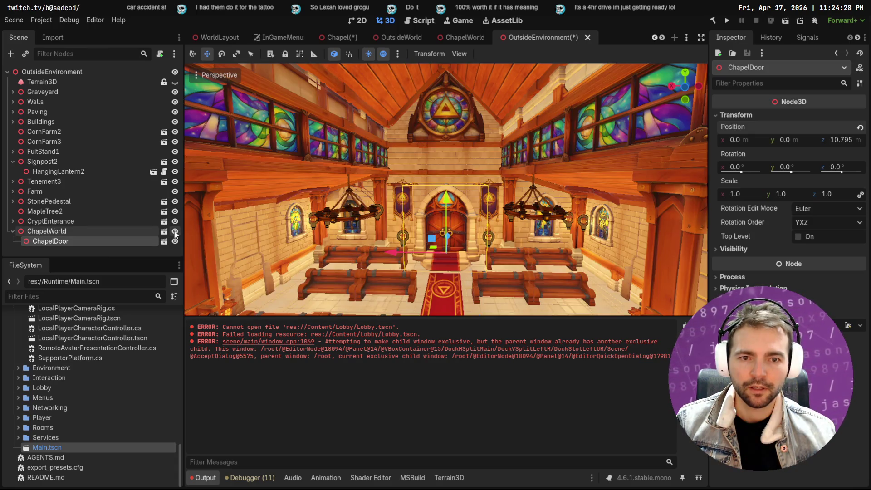
pyautogui.click(396, 253)
# - Nudge ChapelWorld's position to x 1.65 and z -17.543
pyautogui.click(83, 232)
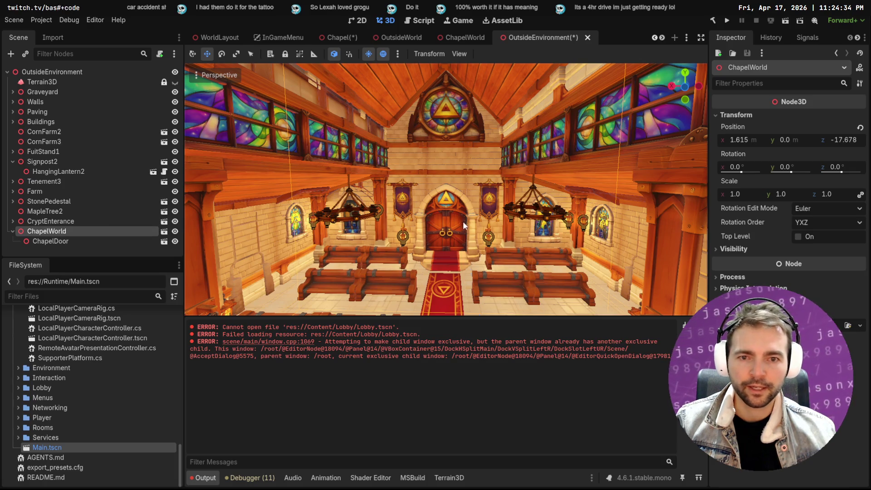
pyautogui.moveTo(739, 140); pyautogui.dragTo(751, 140)
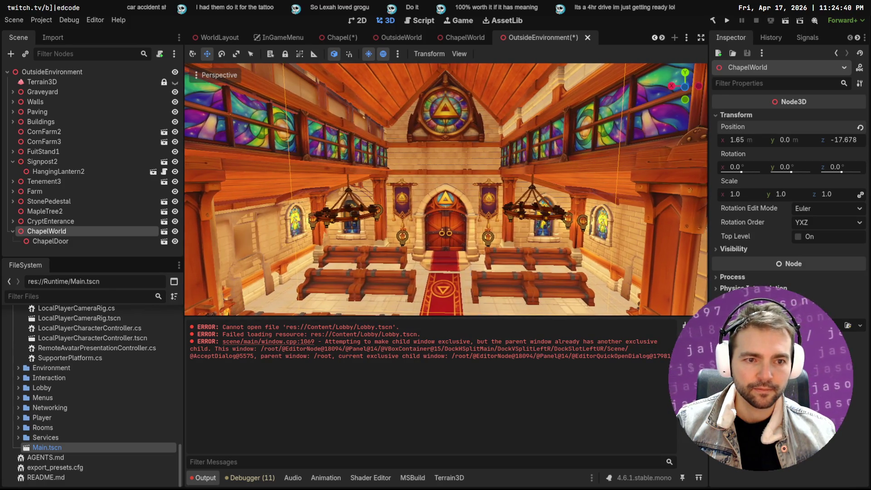
pyautogui.moveTo(842, 139); pyautogui.dragTo(847, 139)
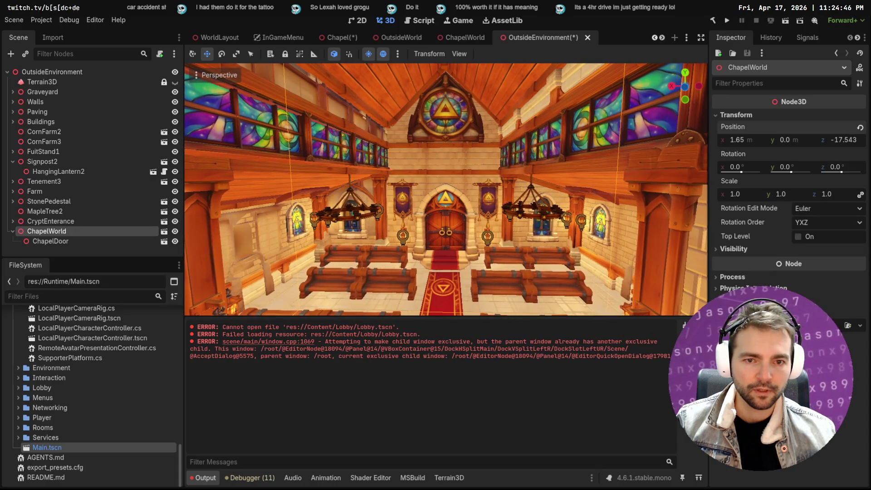
# - Move ChapelDoor forward along Z, hide ChapelWorld, and drag the door out to root level
pyautogui.click(48, 241)
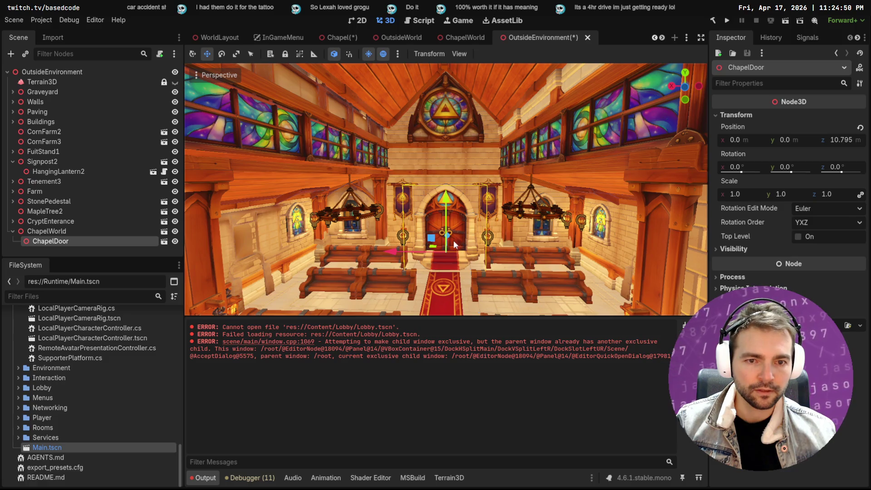
pyautogui.moveTo(450, 236); pyautogui.dragTo(450, 235)
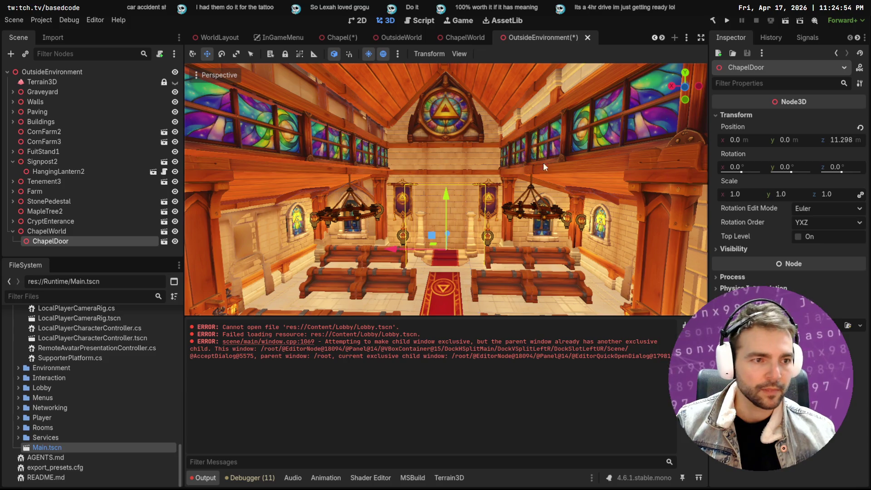
pyautogui.click(174, 233)
pyautogui.moveTo(101, 241); pyautogui.dragTo(58, 225)
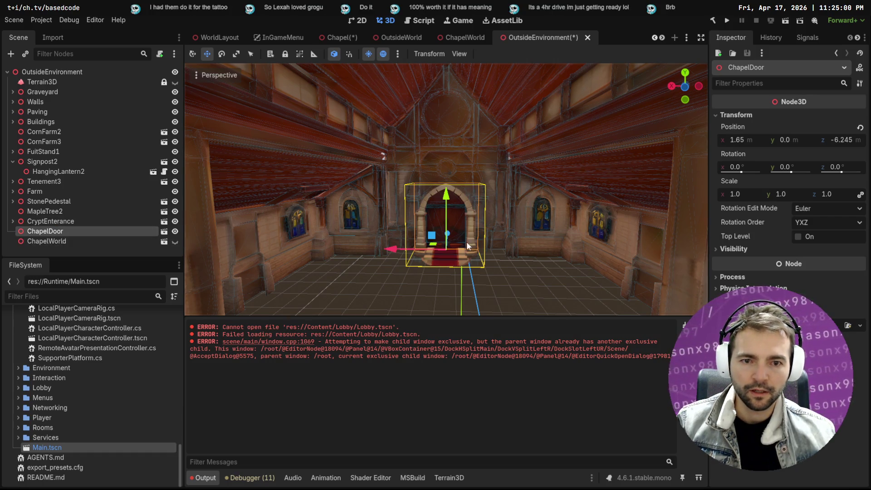
# - Move ChapelDoor back along Z with G then Z, and raise it slightly
pyautogui.press('g')
pyautogui.press('z')
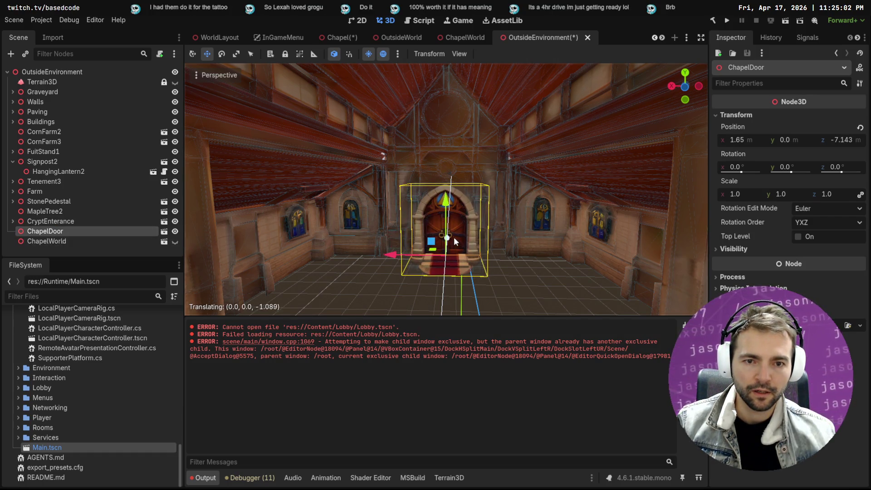
pyautogui.click(443, 194)
pyautogui.moveTo(443, 194); pyautogui.dragTo(448, 199)
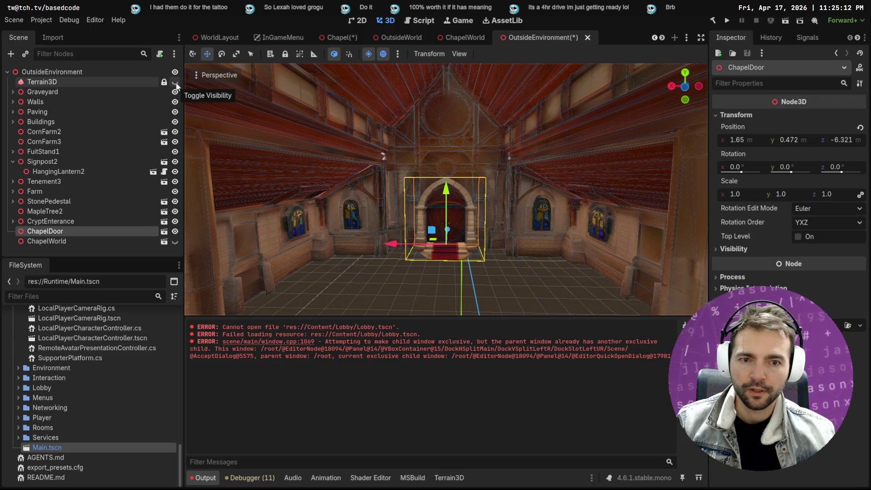
# - Show ChapelWorld again and push ChapelDoor back into the doorway at z -6.642
pyautogui.click(175, 242)
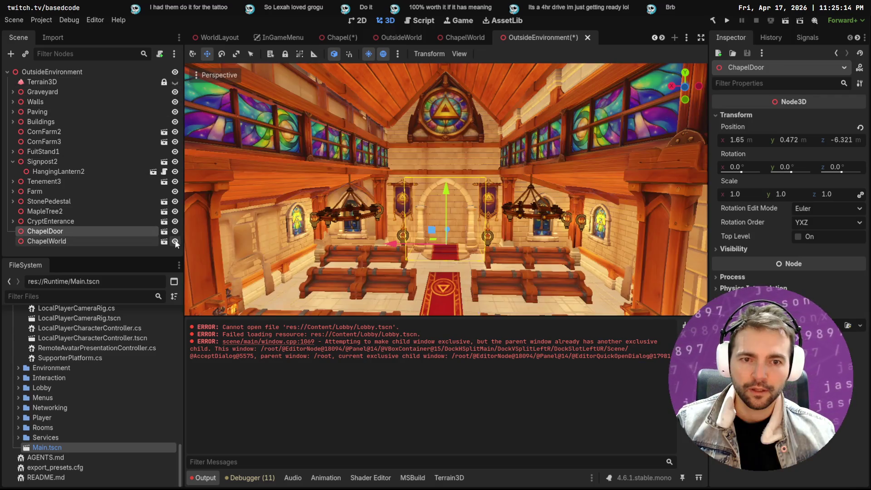
pyautogui.moveTo(85, 231)
pyautogui.mouseDown()
pyautogui.moveTo(86, 244)
pyautogui.moveTo(96, 228)
pyautogui.mouseUp()
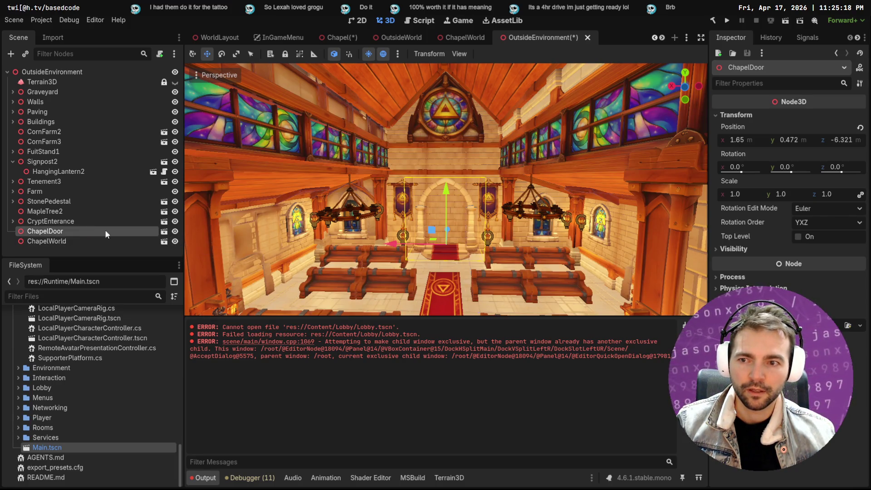
pyautogui.press('g')
pyautogui.press('z')
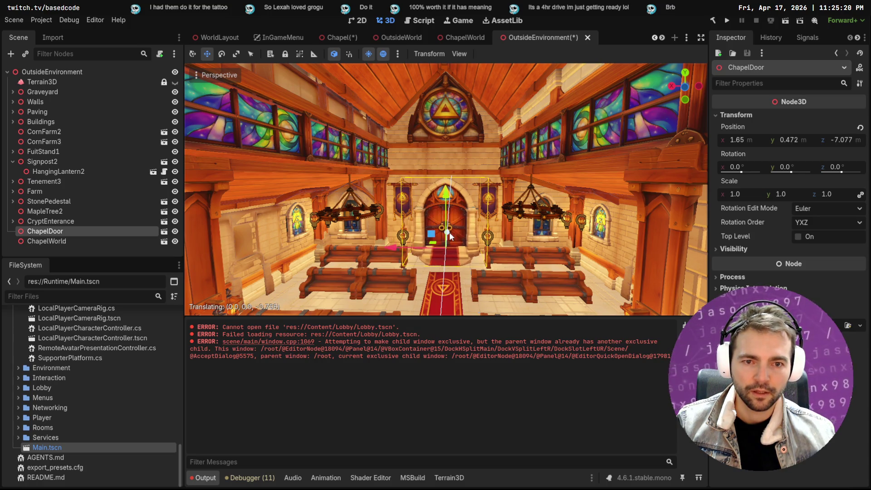
pyautogui.click(449, 231)
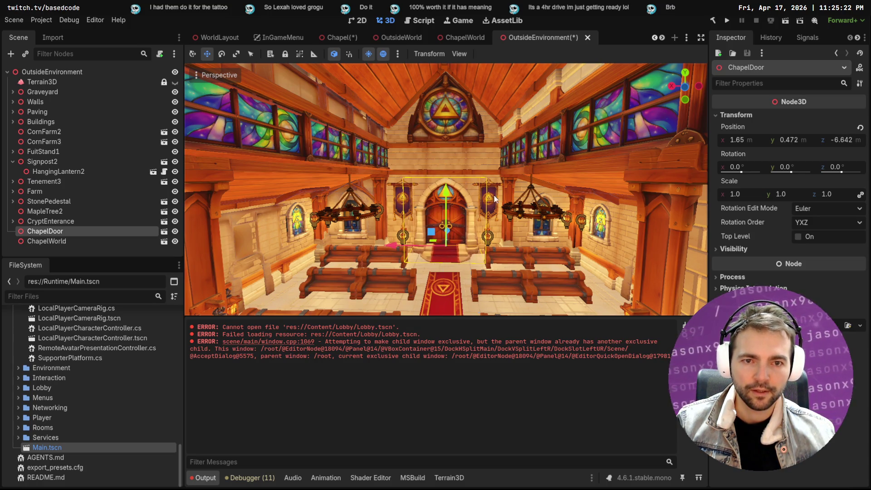
pyautogui.click(509, 107)
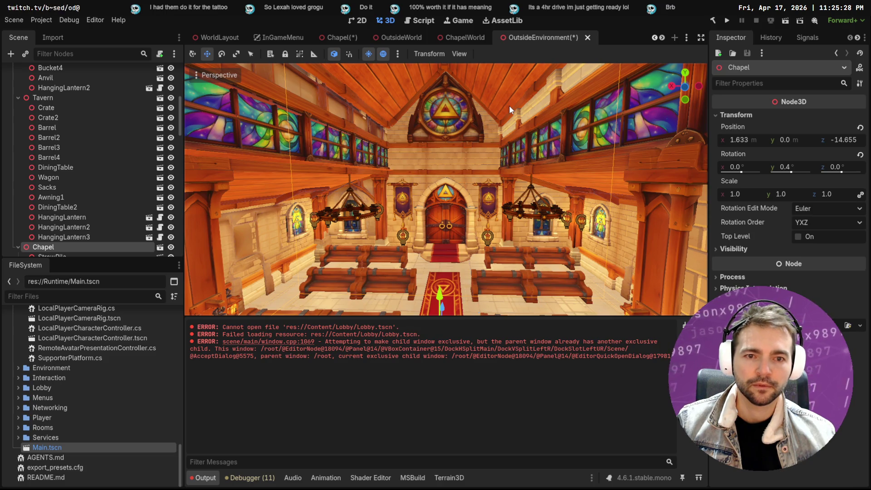
# - Zoom and fly the camera down the chapel aisle toward the doors, then select ChapelWorld and open its scene
pyautogui.scroll(8, 446, 189)
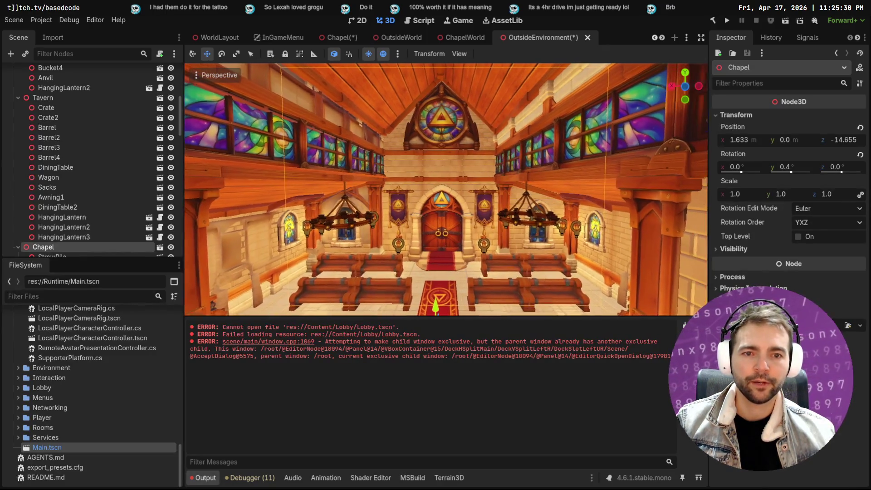
pyautogui.scroll(6, 446, 189)
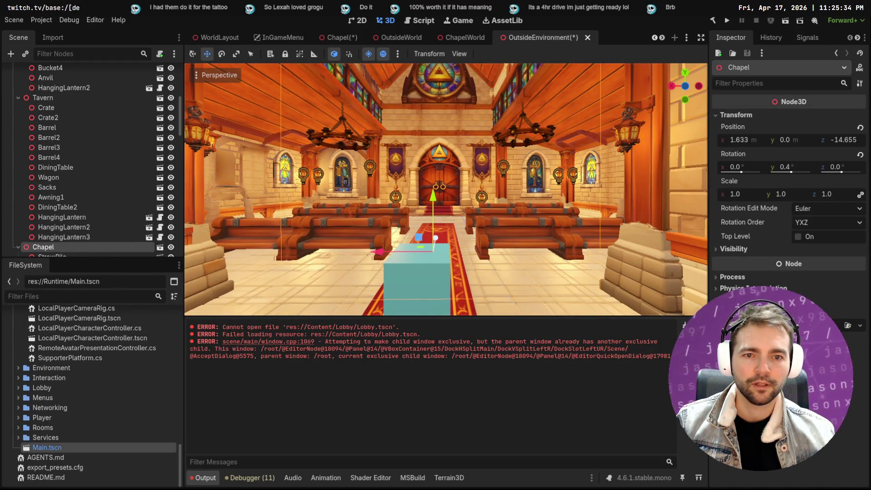
pyautogui.press('a')
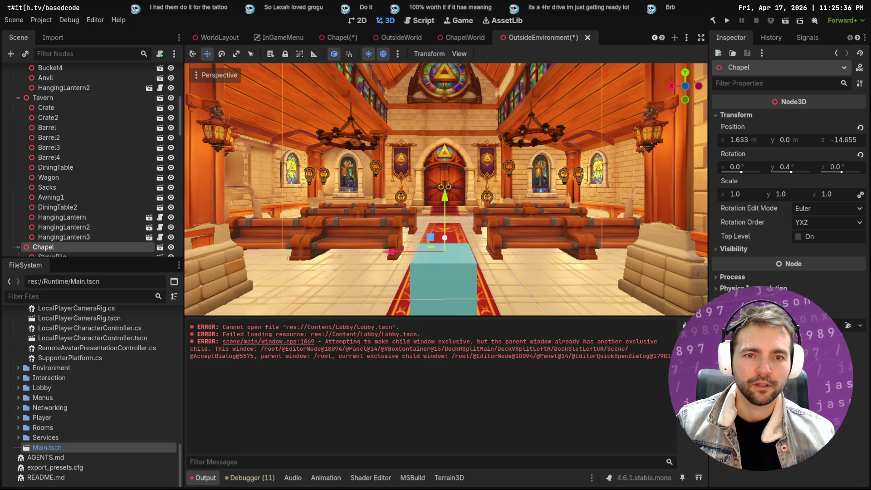
pyautogui.press('a')
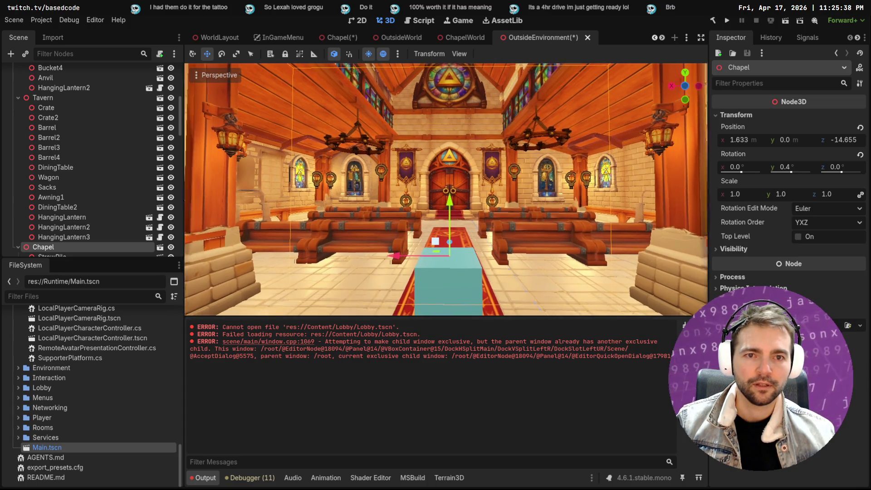
pyautogui.click(460, 283)
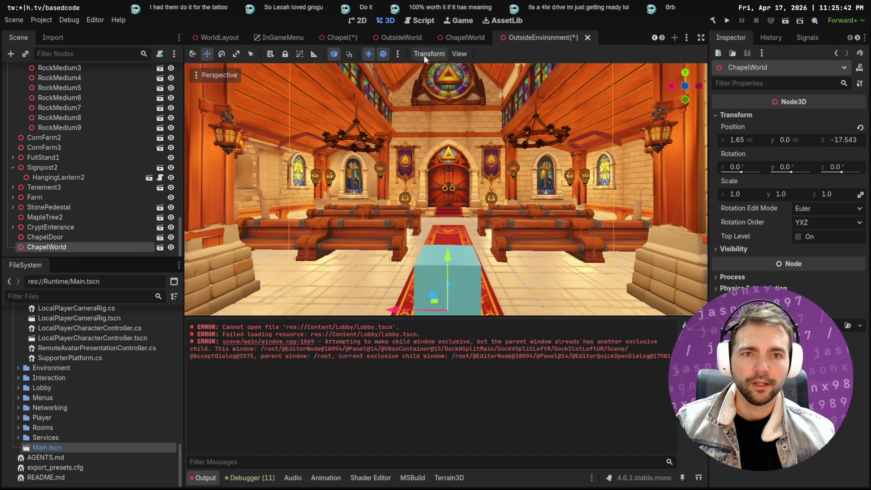
pyautogui.click(160, 248)
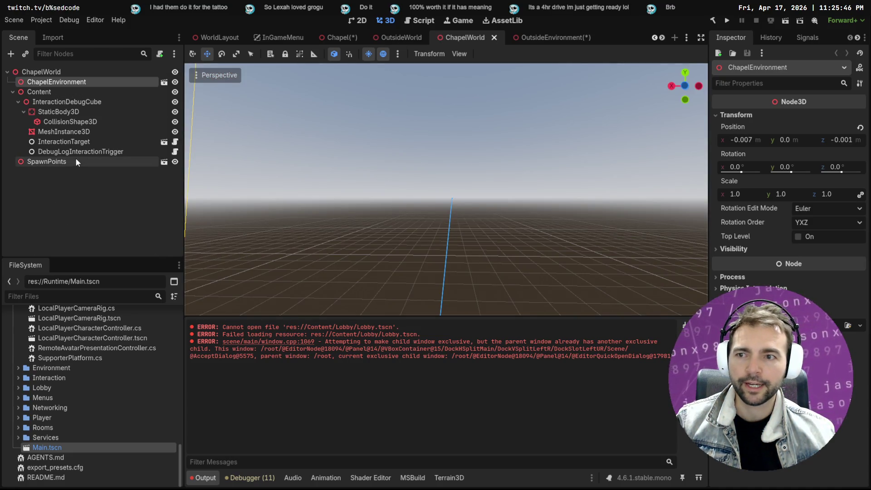
# - Inspect the ChapelEnvironment scene's Floor, Pews, Walls, Windows, Ceilings and Pillars groups, then close it
pyautogui.click(164, 82)
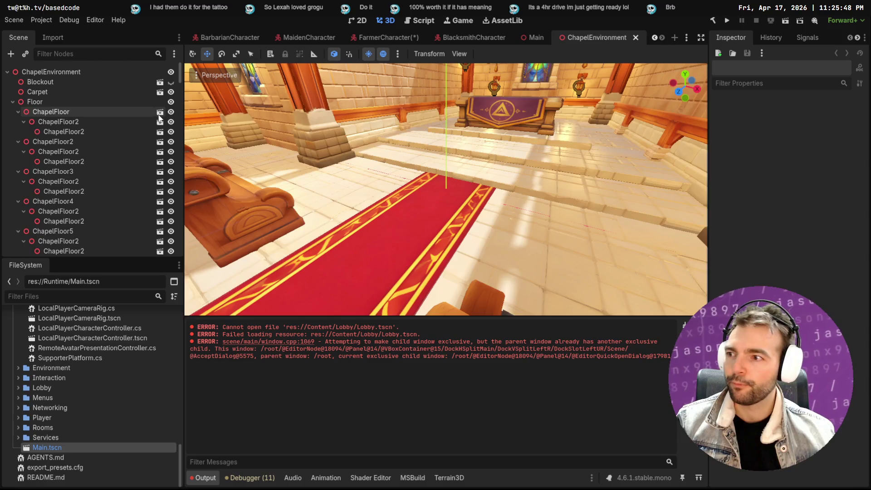
pyautogui.moveTo(474, 201)
pyautogui.mouseDown()
pyautogui.moveTo(610, 218)
pyautogui.moveTo(408, 196)
pyautogui.mouseUp()
pyautogui.click(13, 102)
pyautogui.click(12, 112)
pyautogui.click(13, 122)
pyautogui.click(13, 131)
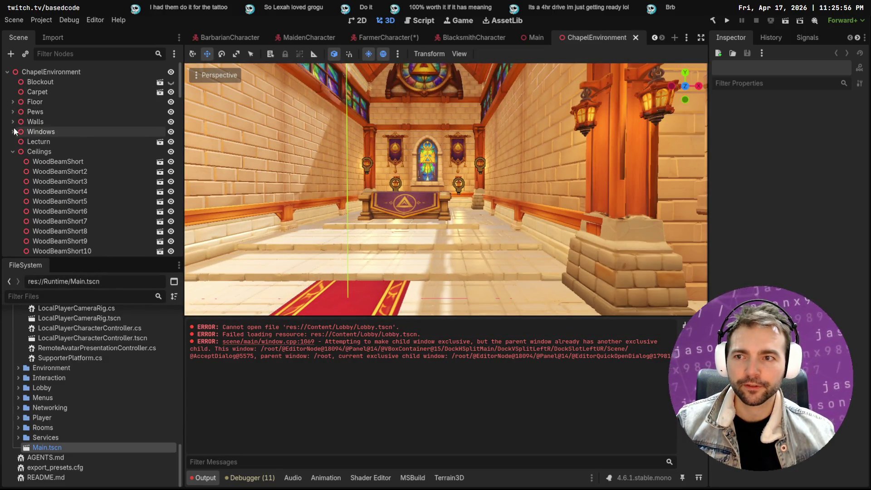
pyautogui.click(11, 152)
pyautogui.click(11, 224)
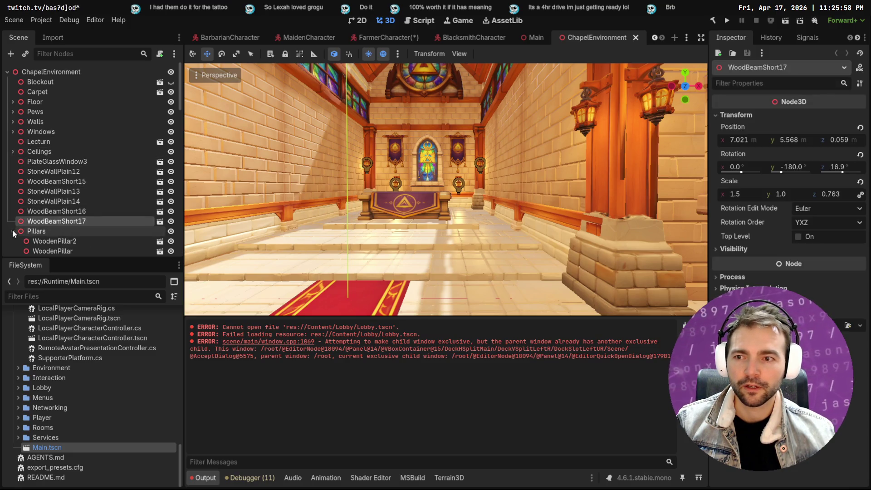
pyautogui.click(12, 231)
pyautogui.scroll(-1, 17, 235)
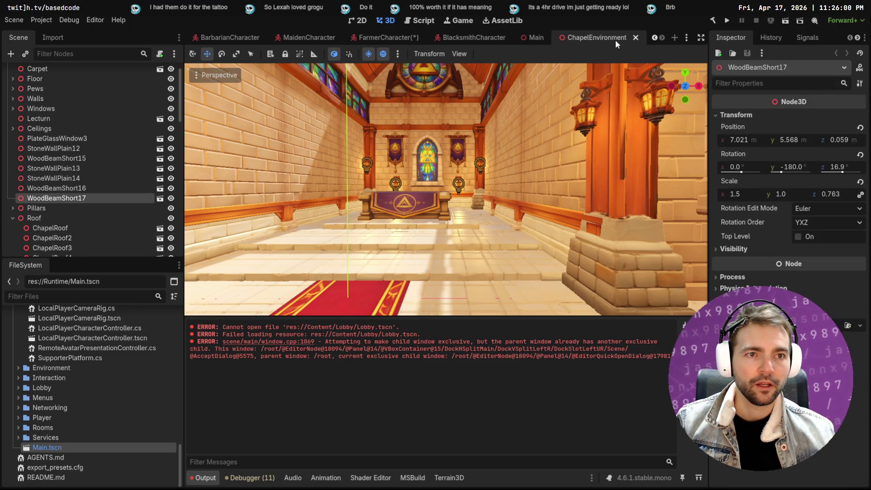
pyautogui.click(635, 37)
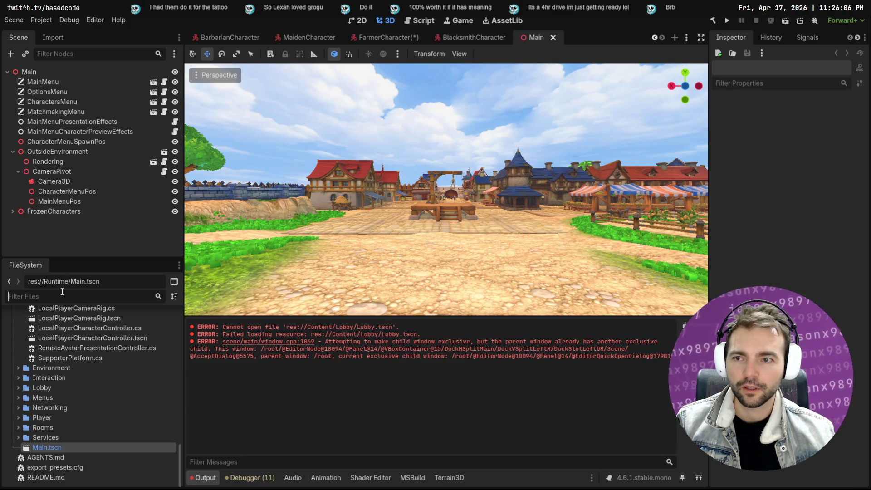
# - Find and open Chapel.tscn, save it, and return to OutsideEnvironment
pyautogui.write('Chapel')
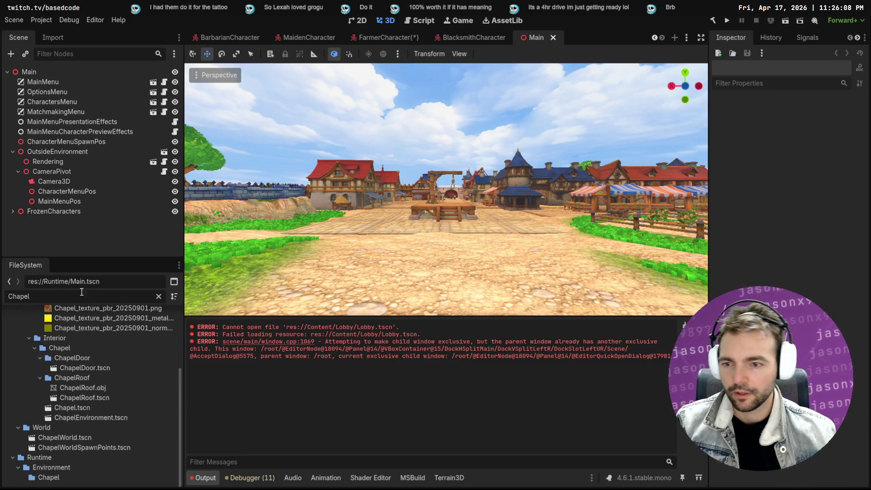
pyautogui.click(87, 408)
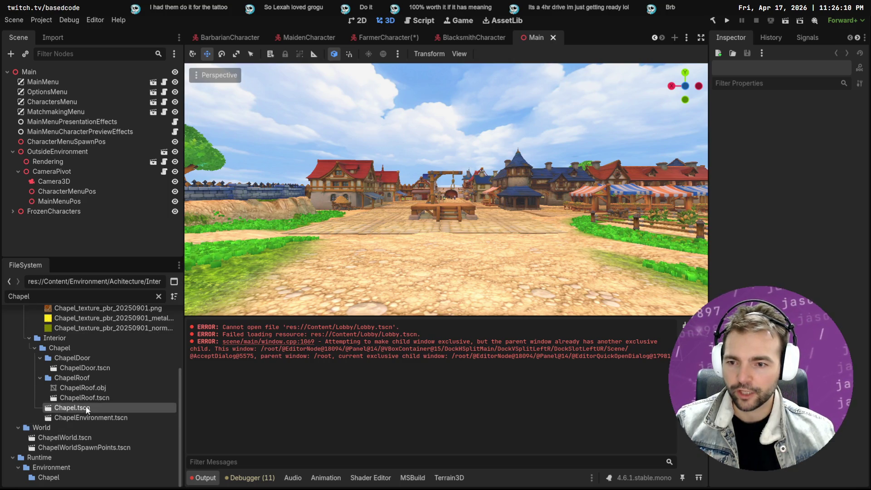
pyautogui.doubleClick(87, 408)
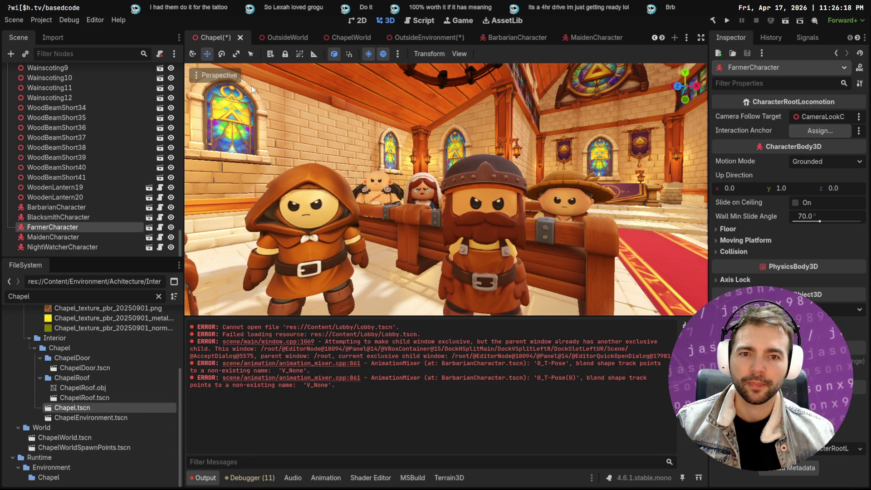
pyautogui.hotkey('ctrl', 's')
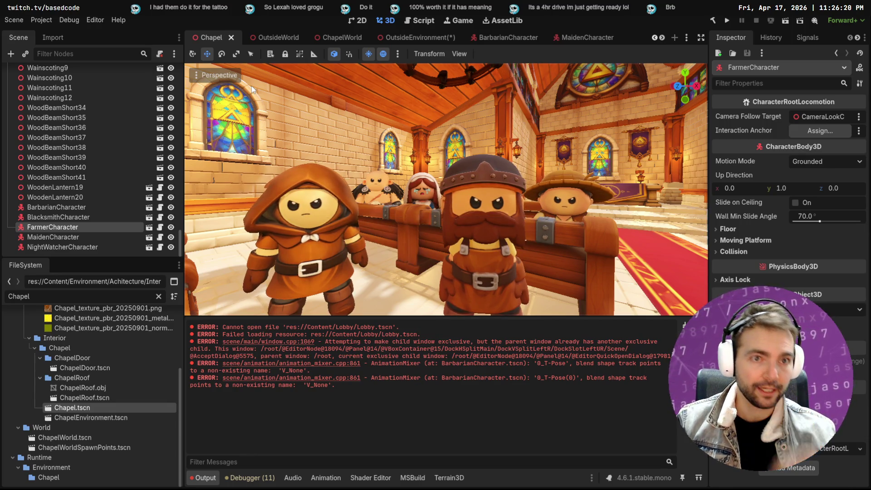
pyautogui.click(426, 38)
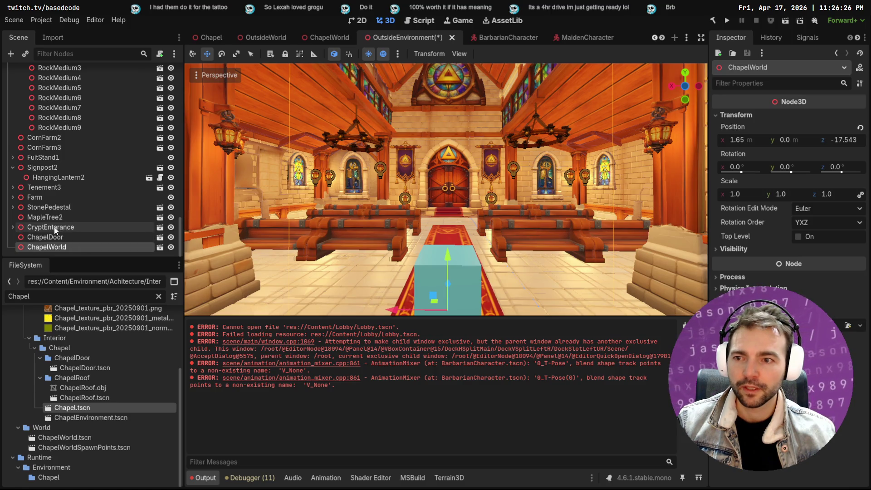
# - Hide InteractionDebugCube in the ChapelWorld scene and save ChapelWorld
pyautogui.click(12, 167)
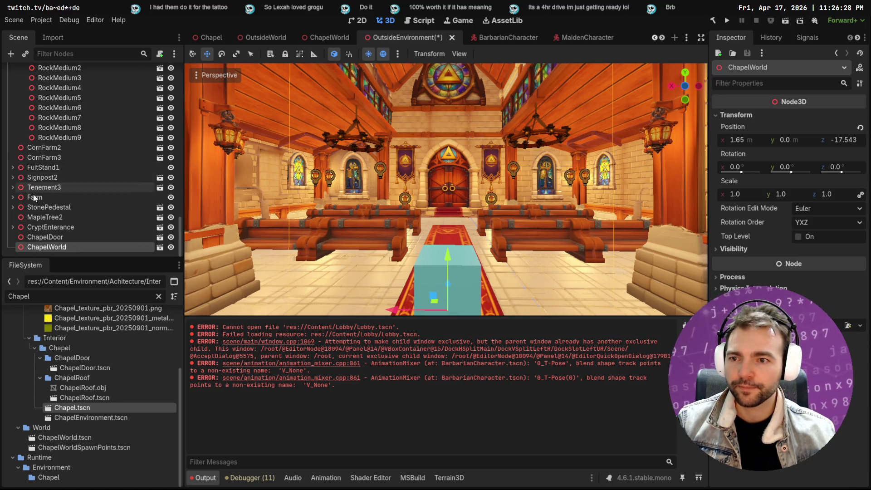
pyautogui.scroll(-3, 380, 241)
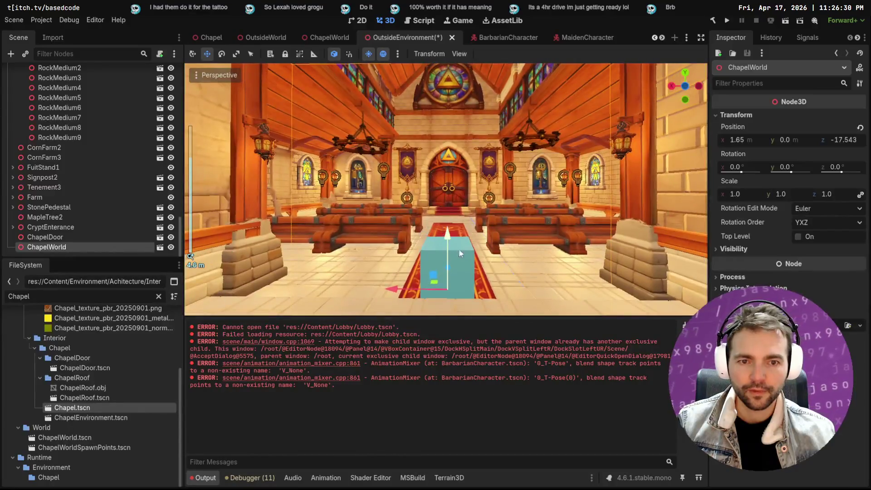
pyautogui.scroll(3, 481, 252)
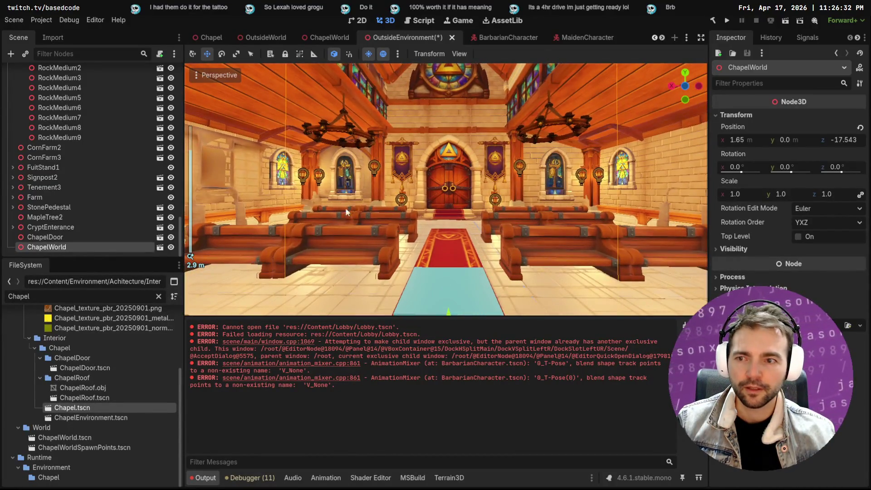
pyautogui.click(160, 248)
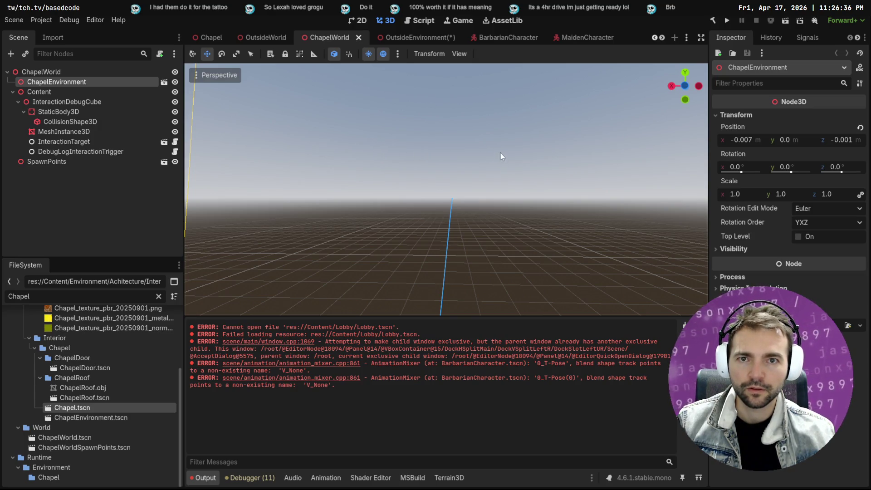
pyautogui.press('f')
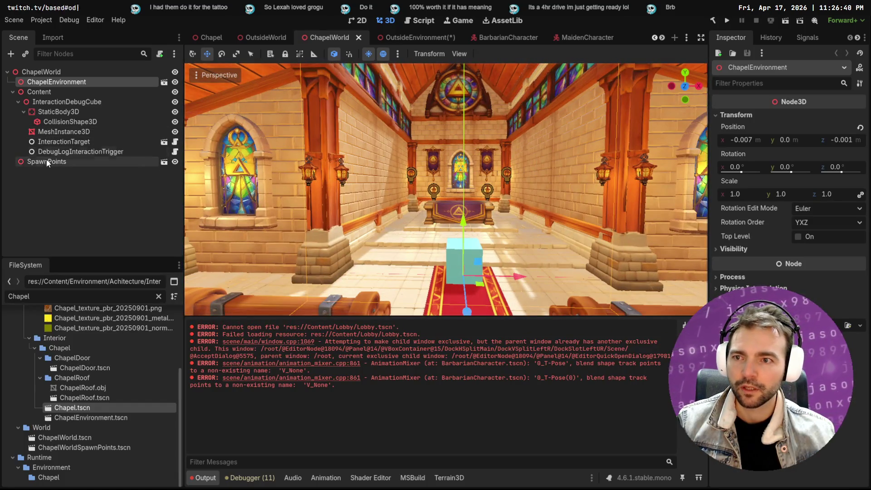
pyautogui.click(71, 104)
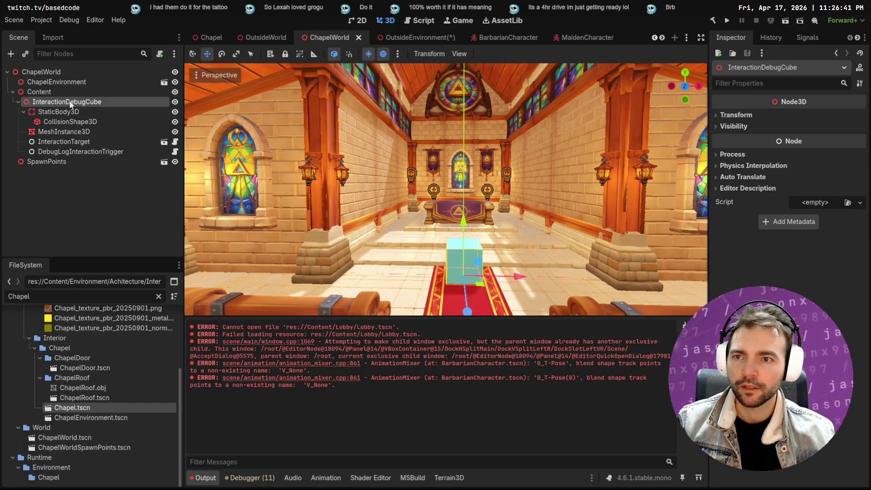
pyautogui.click(175, 102)
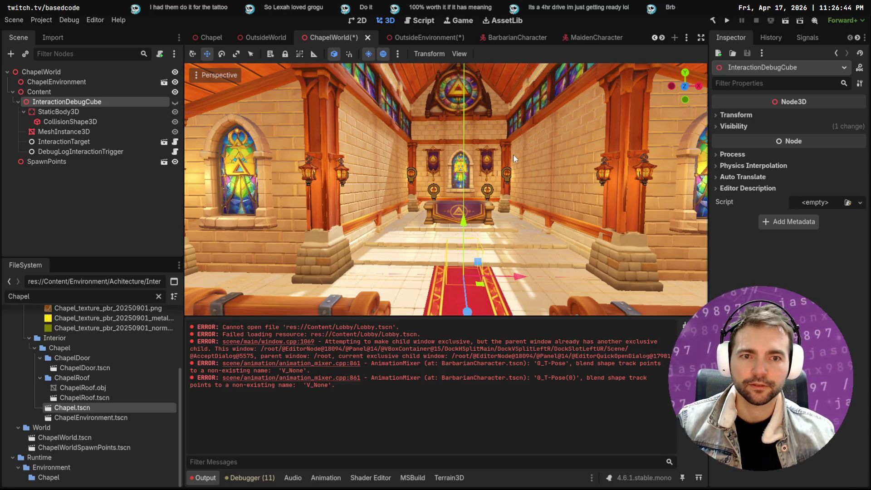
pyautogui.rightClick(537, 154)
pyautogui.press('w')
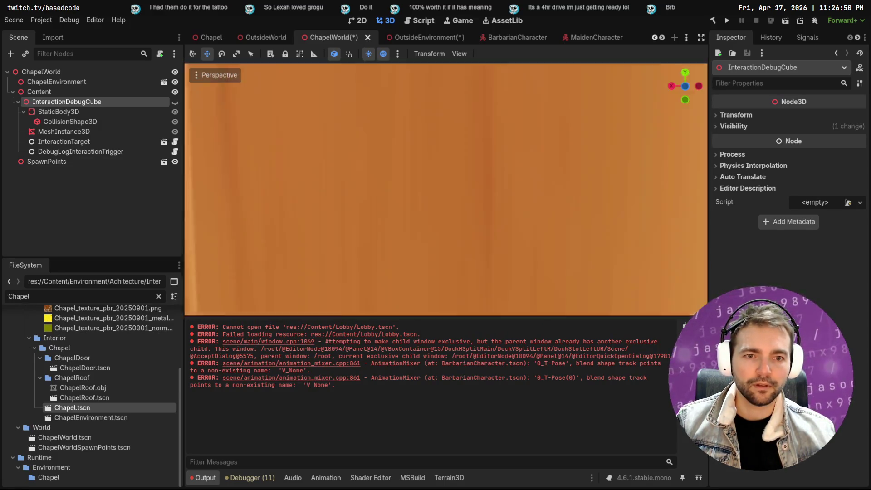
pyautogui.hotkey('ctrl', 's')
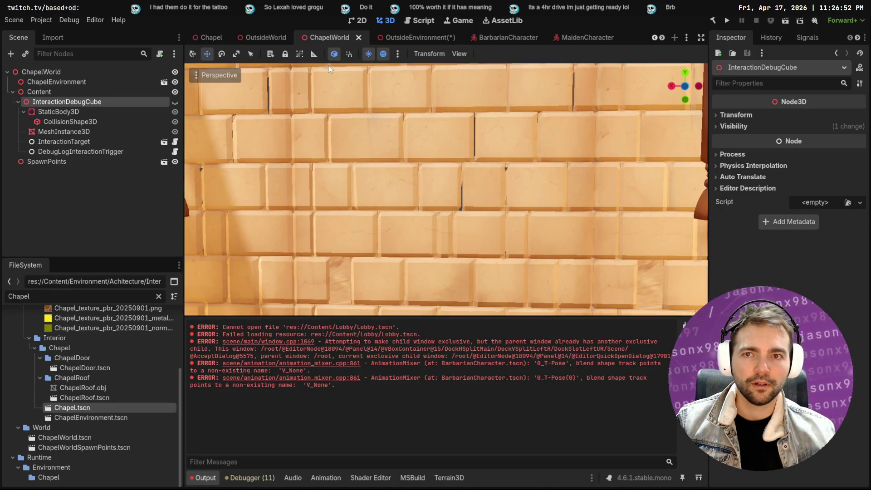
# - Browse the Chapel, OutsideWorld, Main and ChapelWorld scenes to check the chapel interior
pyautogui.click(208, 38)
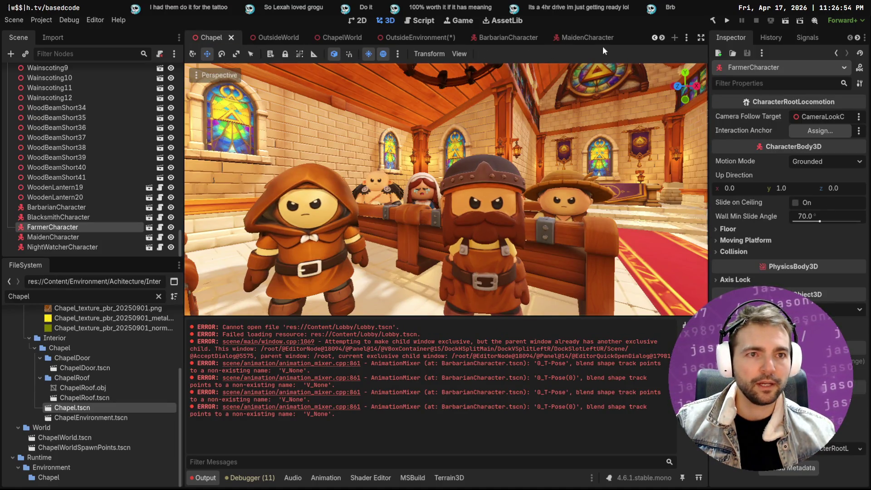
pyautogui.moveTo(335, 39)
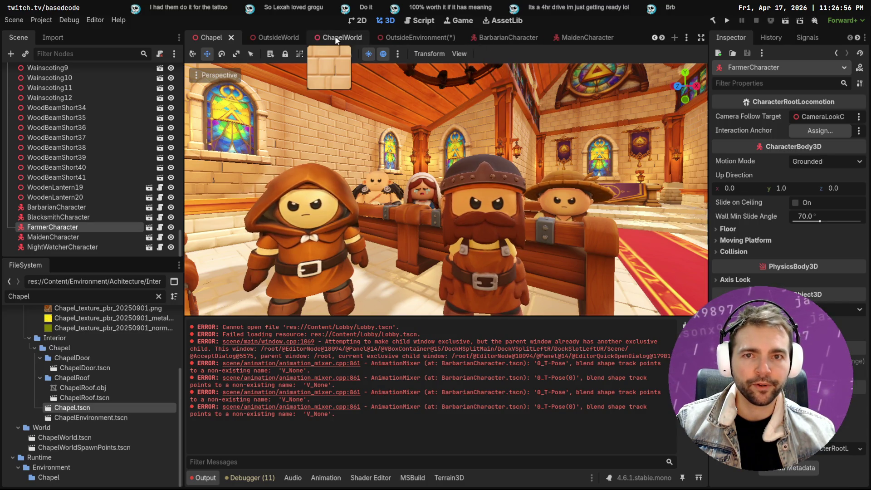
pyautogui.click(271, 36)
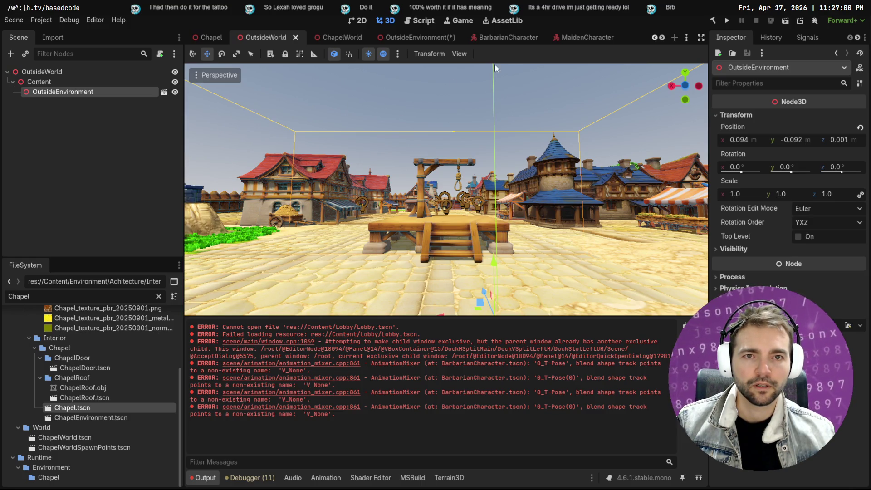
pyautogui.scroll(-3, 595, 35)
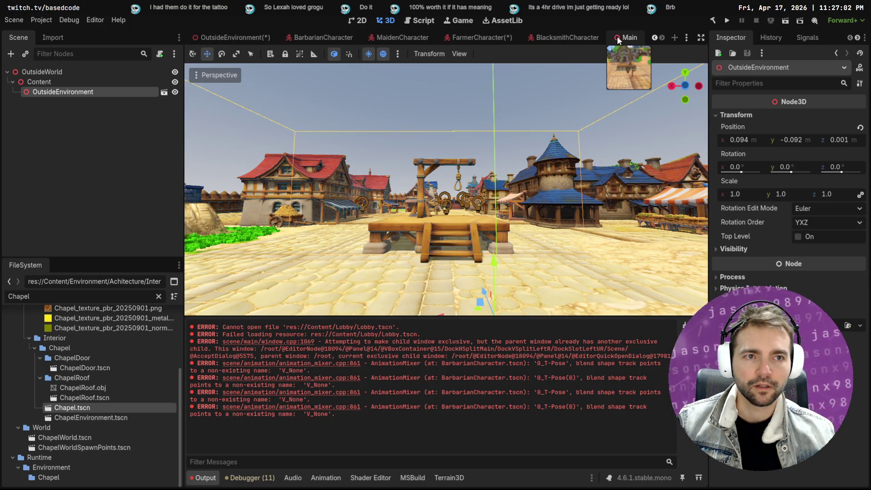
pyautogui.click(617, 39)
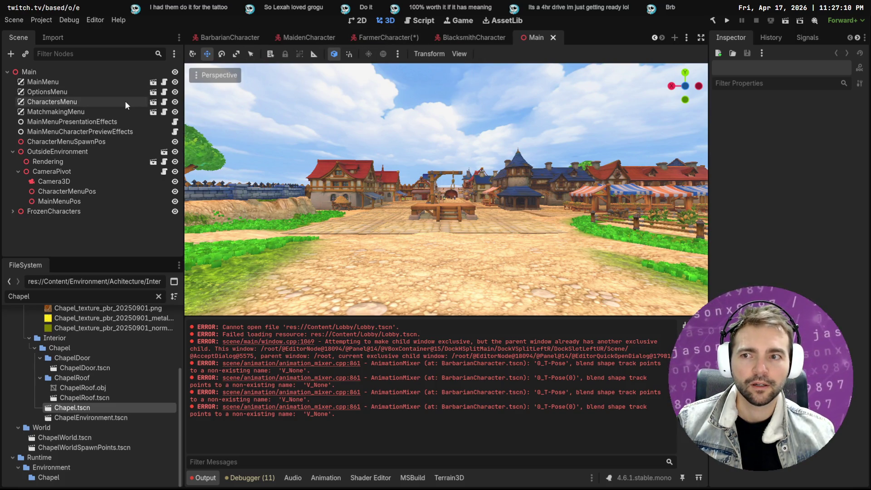
pyautogui.scroll(3, 226, 37)
pyautogui.click(224, 35)
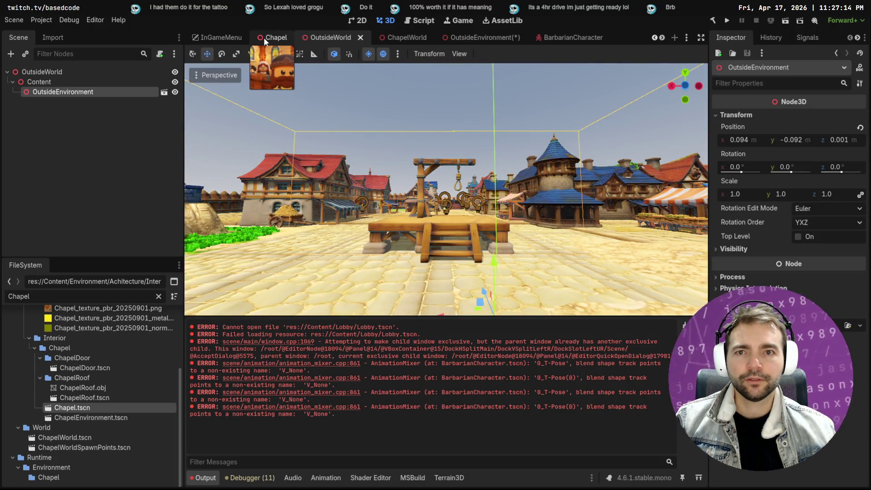
pyautogui.click(393, 36)
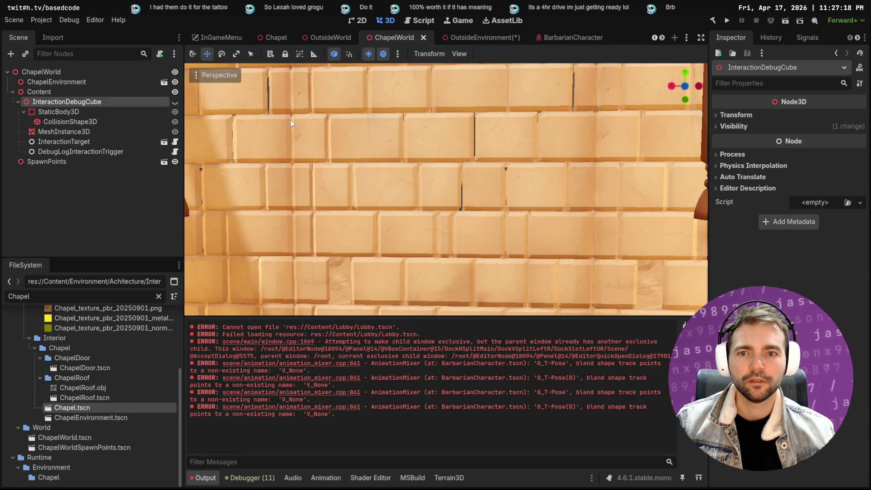
pyautogui.moveTo(277, 122)
pyautogui.mouseDown()
pyautogui.moveTo(254, 132)
pyautogui.moveTo(335, 145)
pyautogui.moveTo(317, 145)
pyautogui.mouseUp()
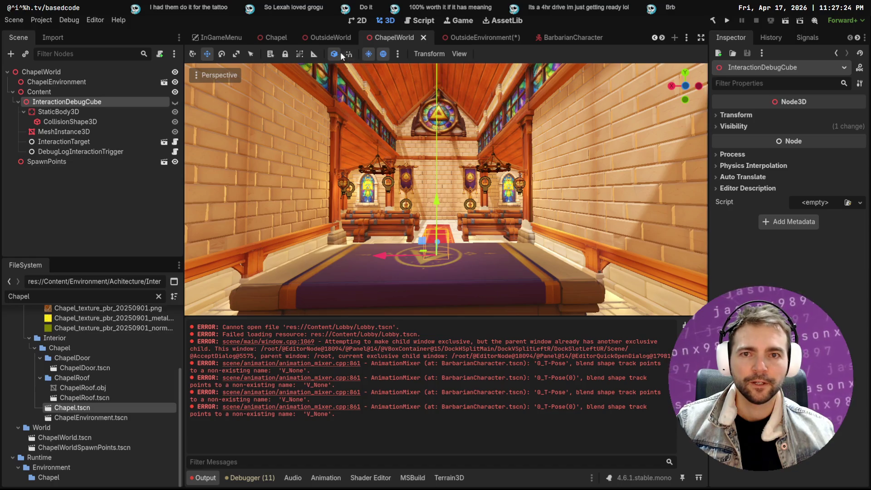
# - Check the OutsideWorld and WorldLayout scenes, framing the arch doorway, then return to OutsideEnvironment
pyautogui.hotkey('ctrl', 'shift', 'Tab')
pyautogui.moveTo(350, 78); pyautogui.dragTo(350, 78)
pyautogui.scroll(2, 218, 38)
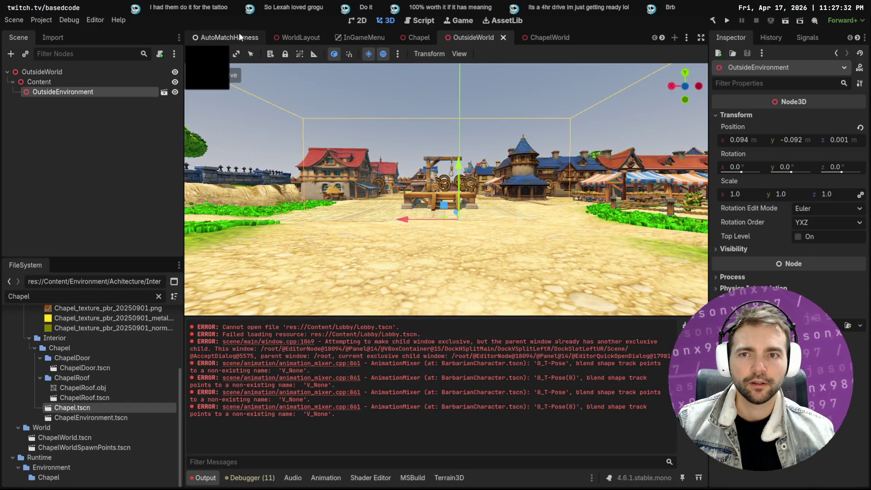
pyautogui.scroll(-1, 229, 36)
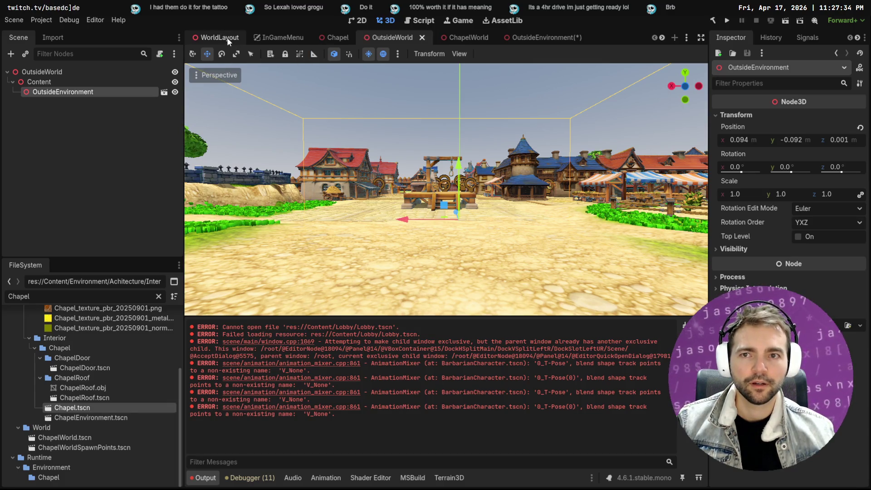
pyautogui.click(227, 38)
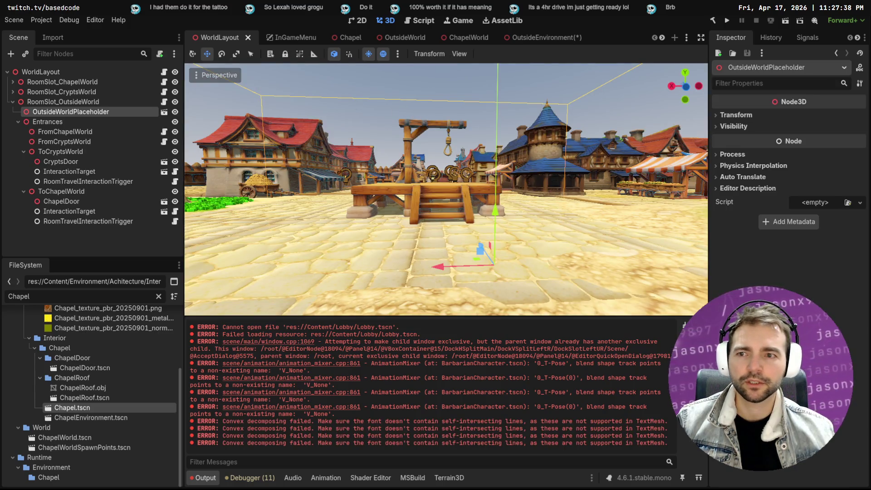
pyautogui.press('f')
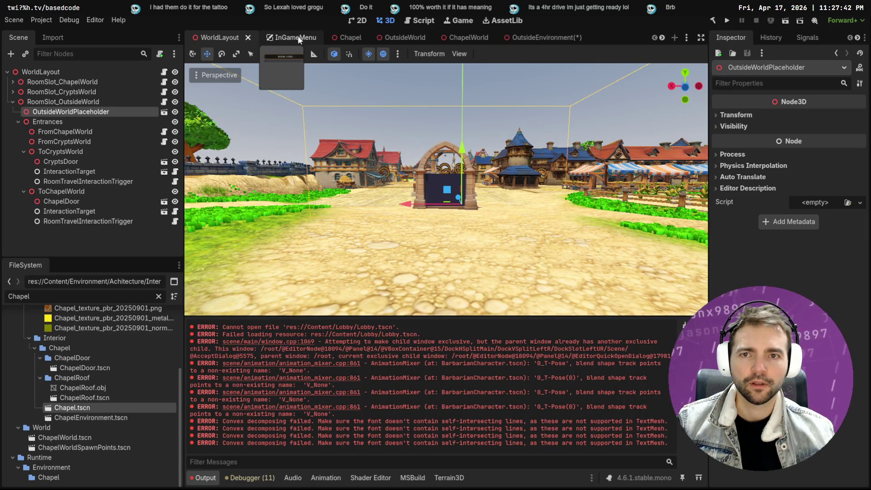
pyautogui.click(426, 41)
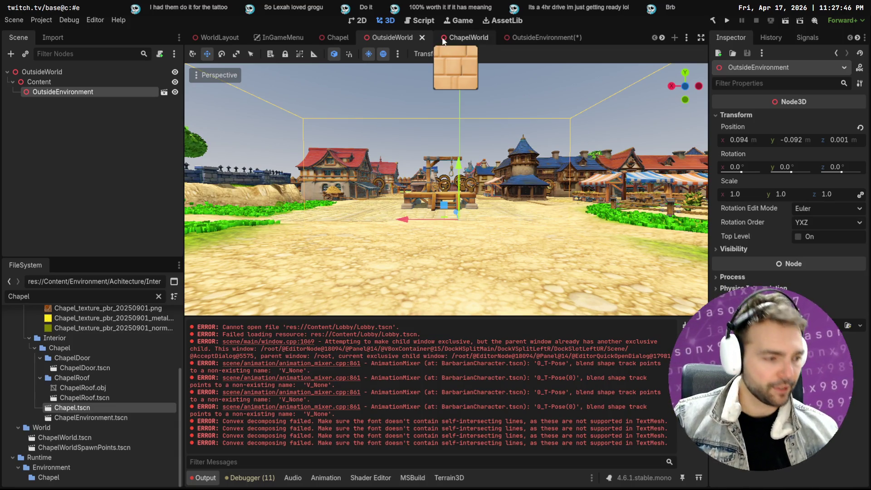
pyautogui.click(465, 36)
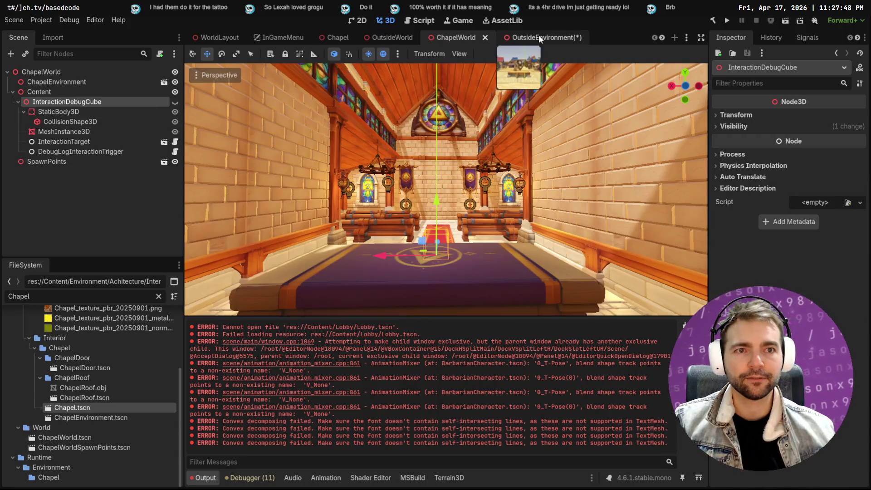
pyautogui.click(538, 36)
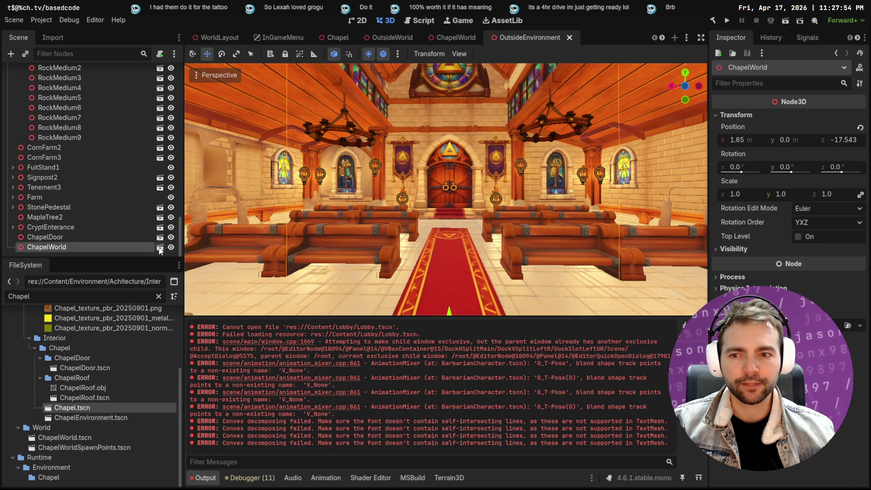
# - Compare OutsideEnvironment with the ChapelWorld instance hidden and shown, leaving it visible
pyautogui.click(160, 247)
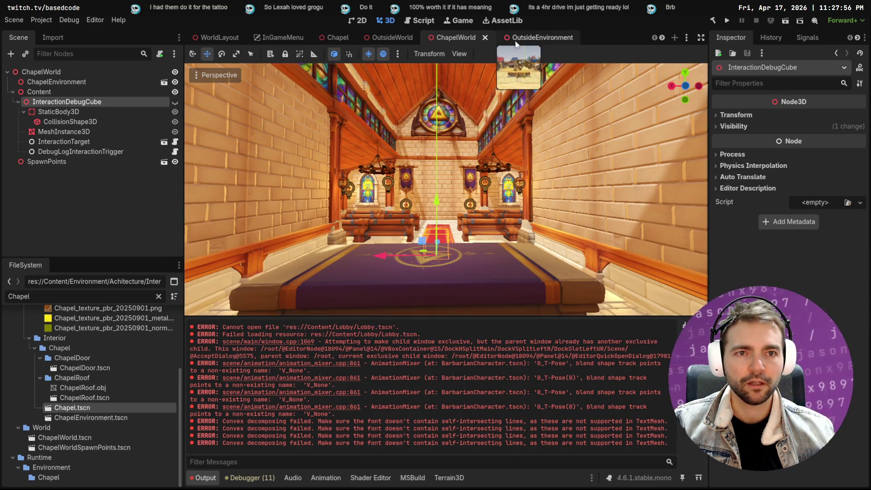
pyautogui.hotkey('ctrl', 'Tab')
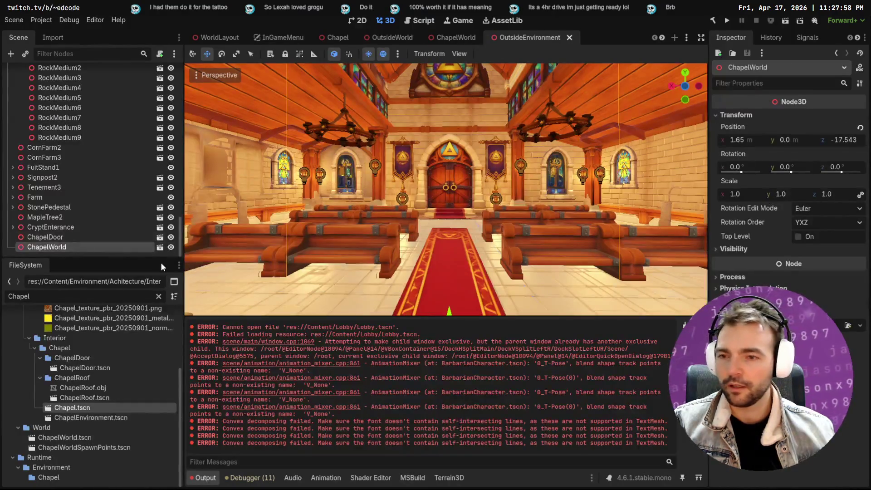
pyautogui.click(170, 248)
pyautogui.click(171, 247)
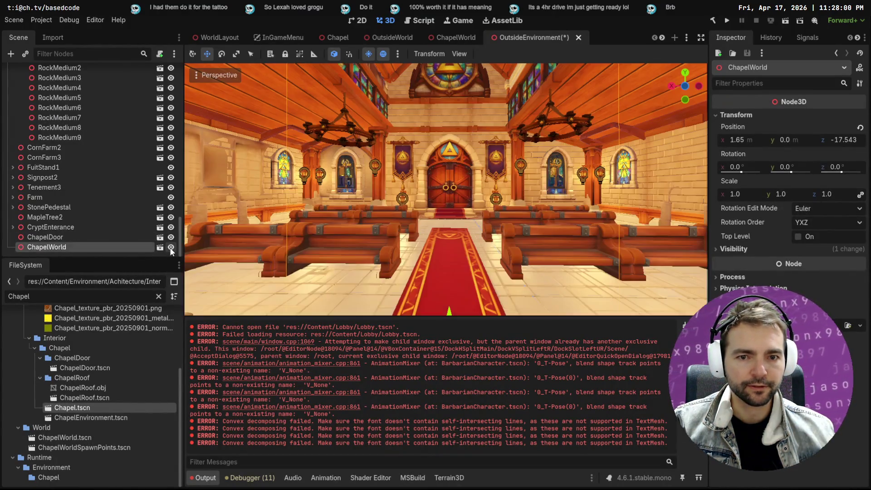
pyautogui.click(170, 247)
pyautogui.click(170, 247)
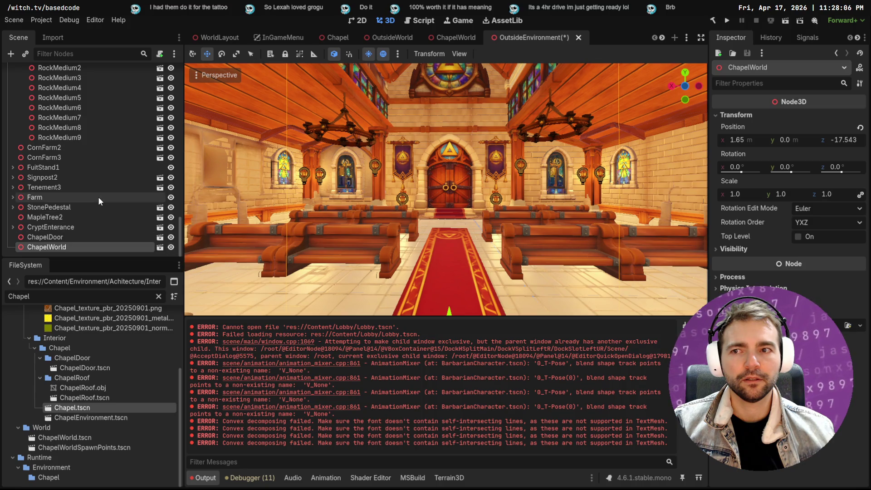
pyautogui.scroll(15, 171, 89)
pyautogui.scroll(5, 171, 89)
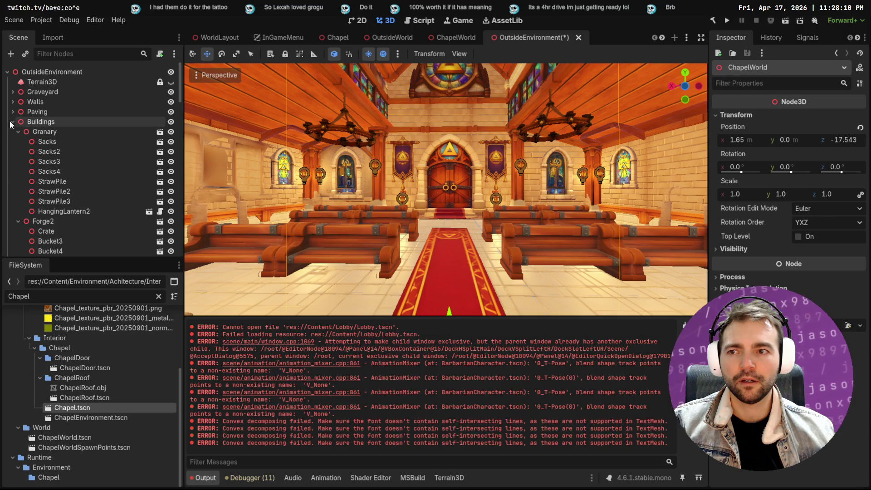
# - Collapse Buildings and compare Terrain3D and ChapelWorld visibility, ending with Terrain3D hidden
pyautogui.click(13, 122)
pyautogui.click(174, 82)
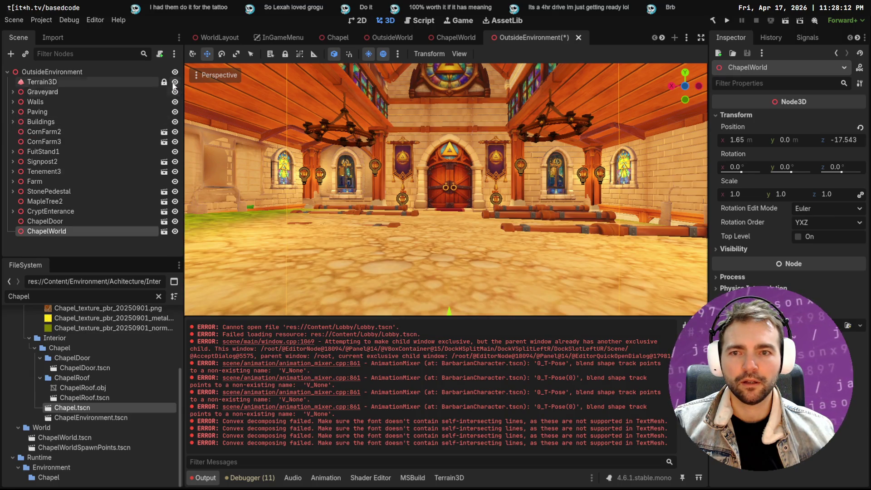
pyautogui.click(174, 83)
pyautogui.click(174, 232)
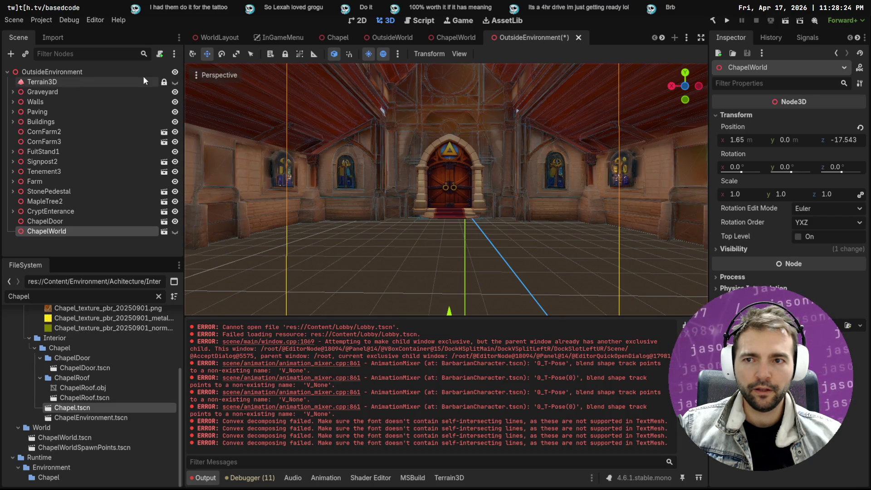
pyautogui.click(174, 82)
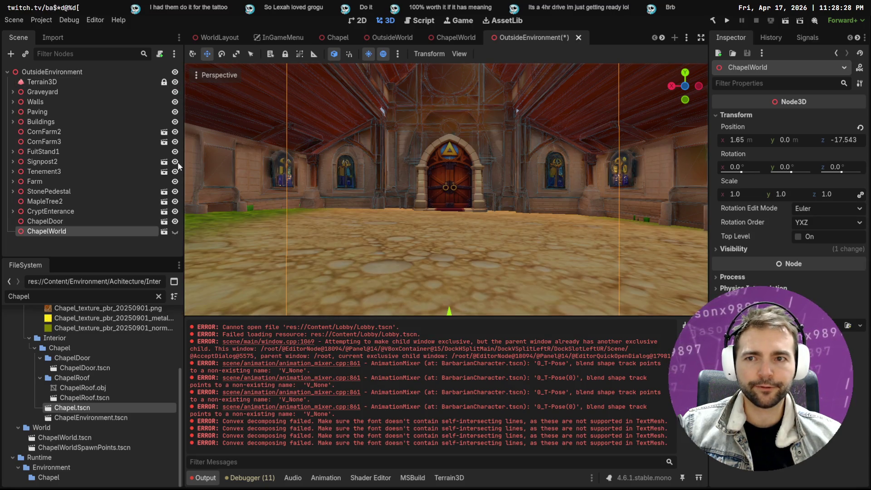
pyautogui.click(175, 231)
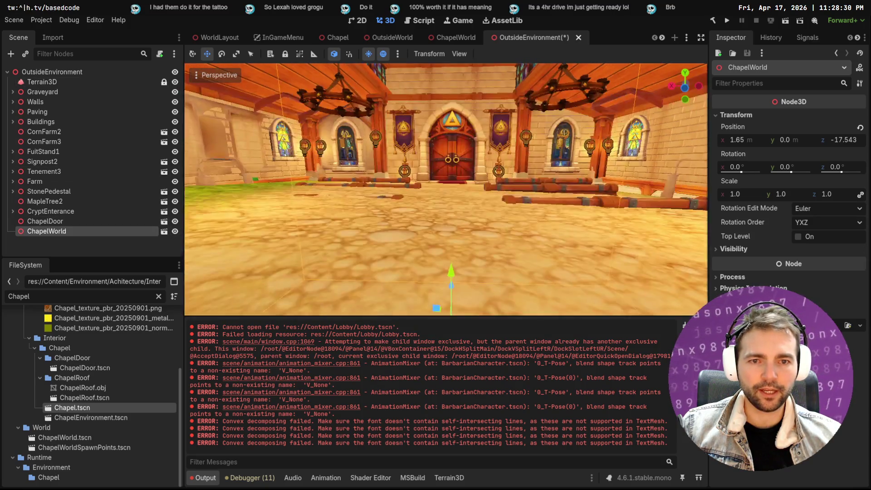
pyautogui.click(175, 83)
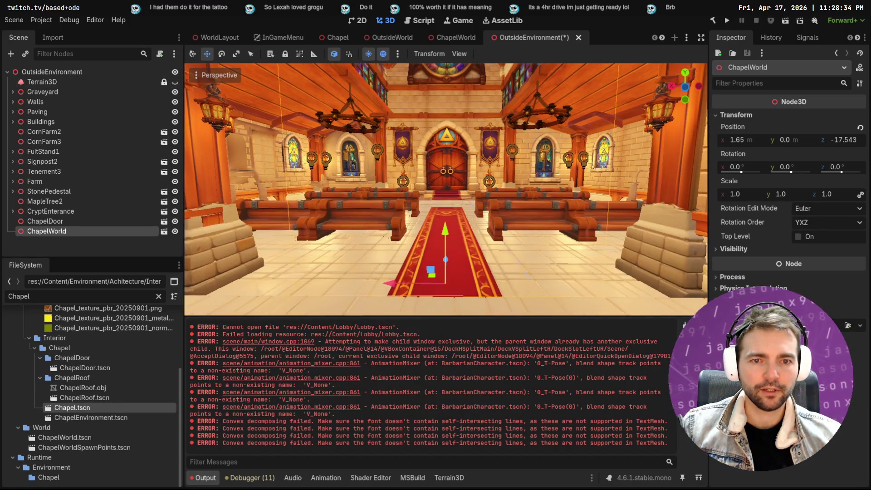
pyautogui.scroll(5, 244, 34)
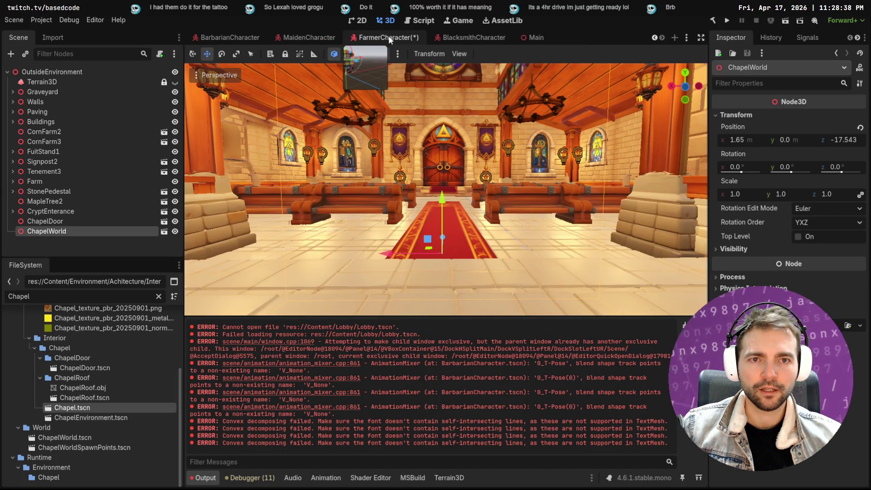
# - Compare the Chapel and OutsideEnvironment scenes and fly the view through the pews toward the chapel door
pyautogui.scroll(-5, 241, 34)
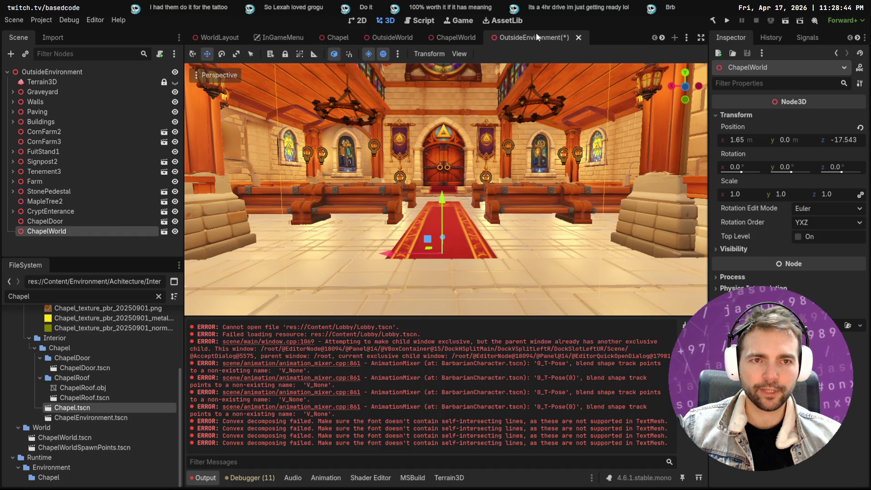
pyautogui.click(333, 37)
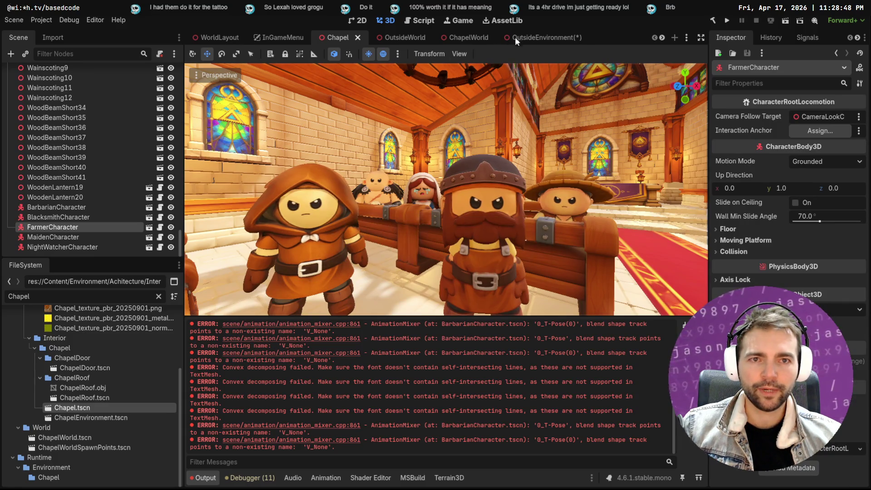
pyautogui.click(528, 38)
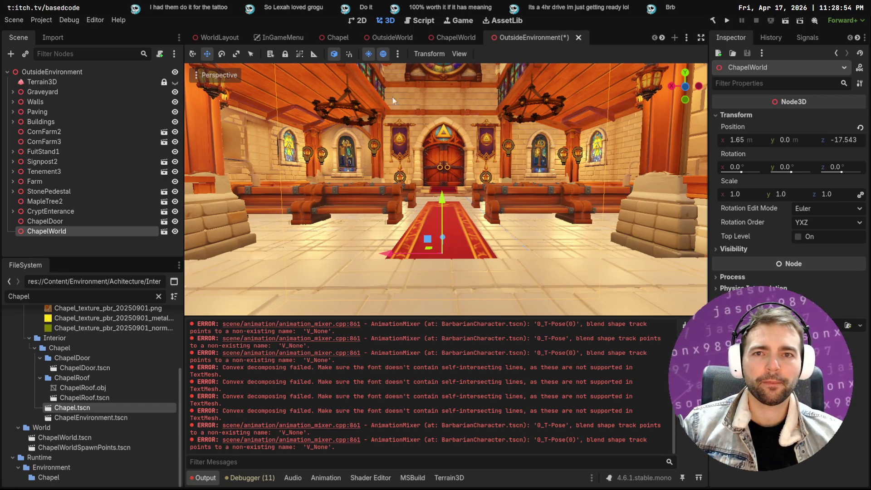
pyautogui.click(341, 36)
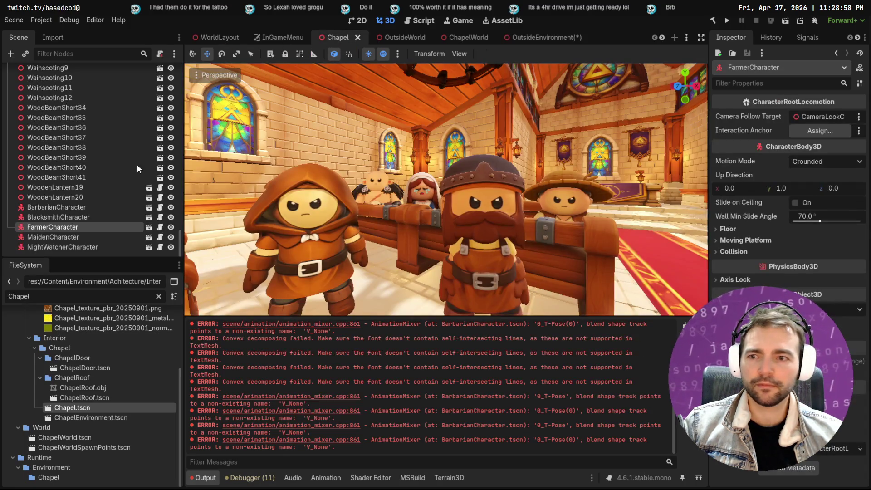
pyautogui.keyDown('shift'); pyautogui.click(67, 247); pyautogui.keyUp('shift')
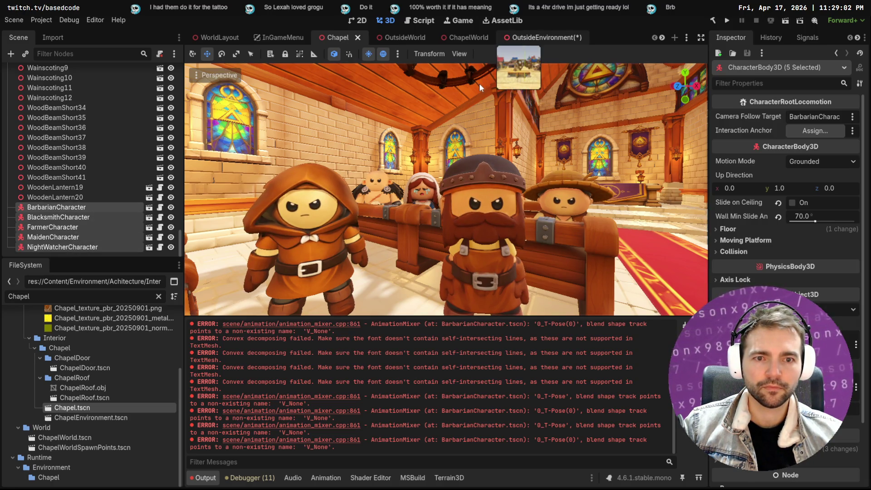
pyautogui.click(536, 38)
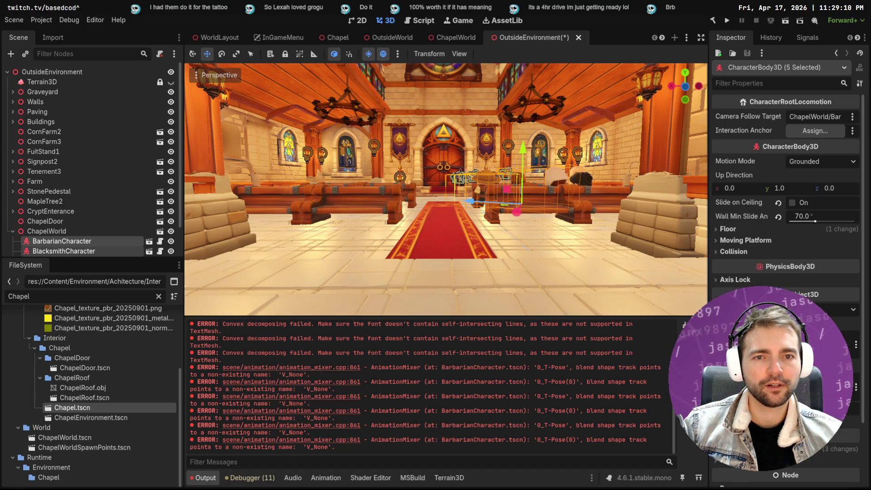
pyautogui.press('w')
pyautogui.press('w')
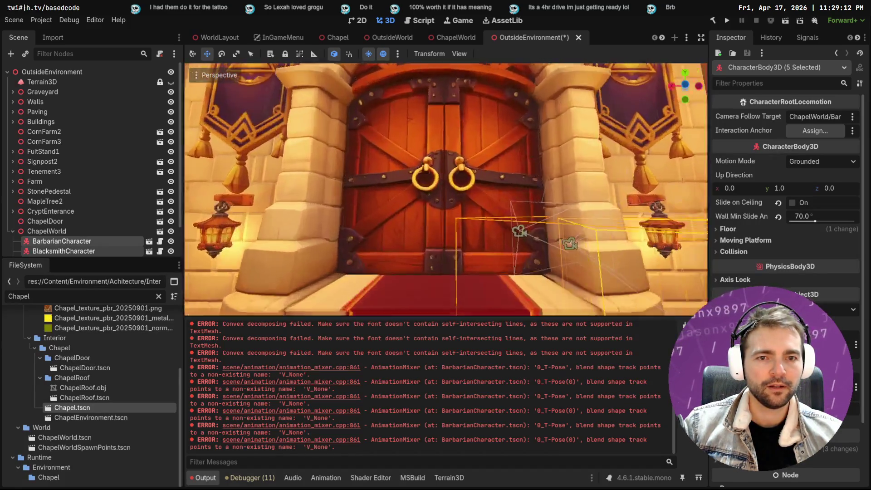
pyautogui.press('s')
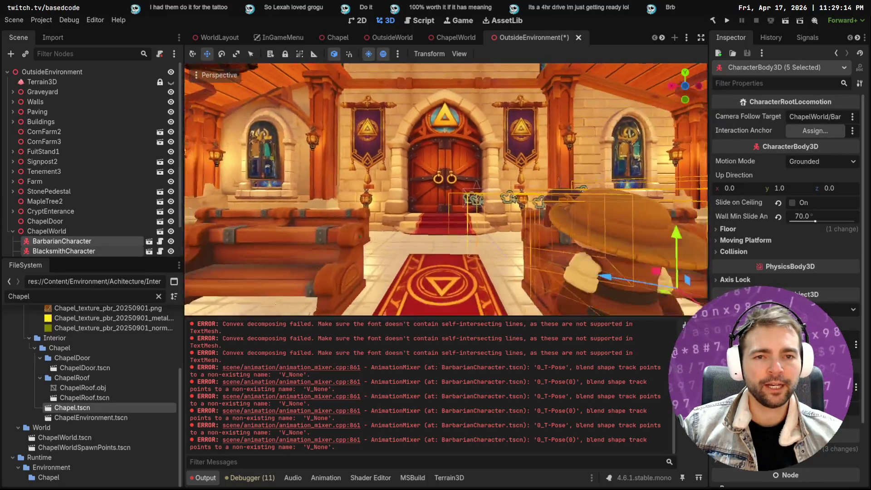
pyautogui.press('s')
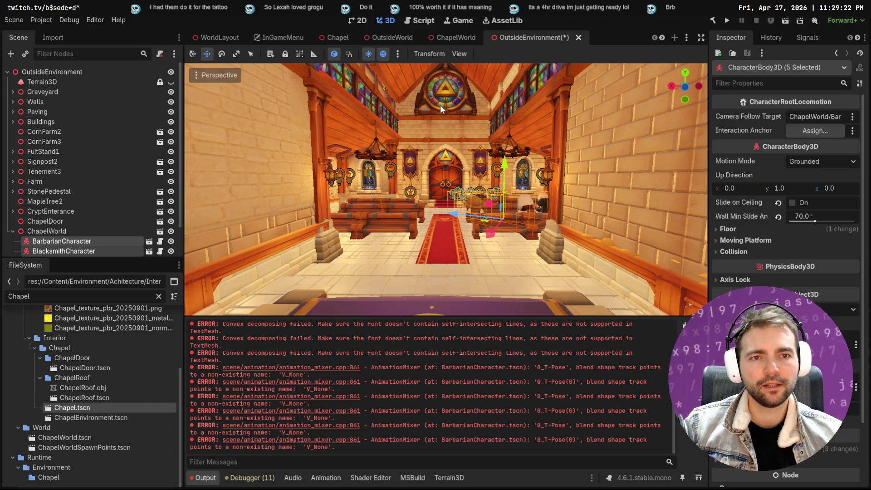
# - Close the OutsideEnvironment scene, answering the unsaved-changes prompt, and switch to Fork
pyautogui.click(579, 38)
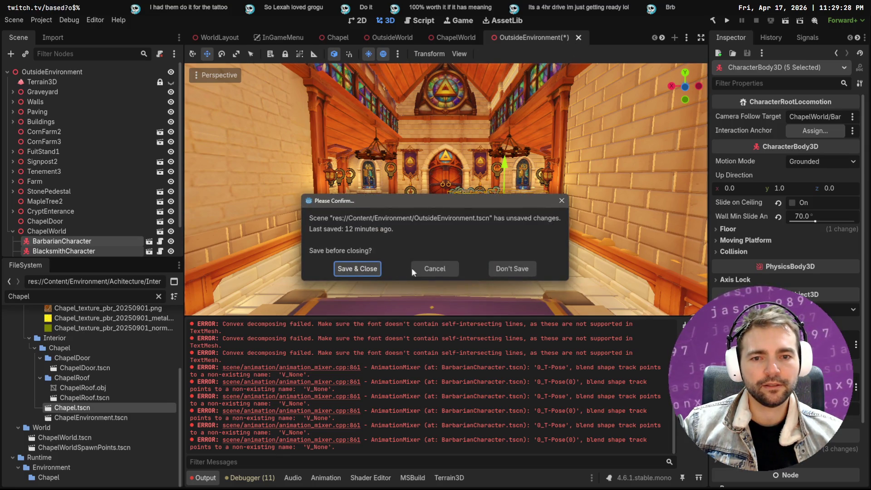
pyautogui.click(517, 269)
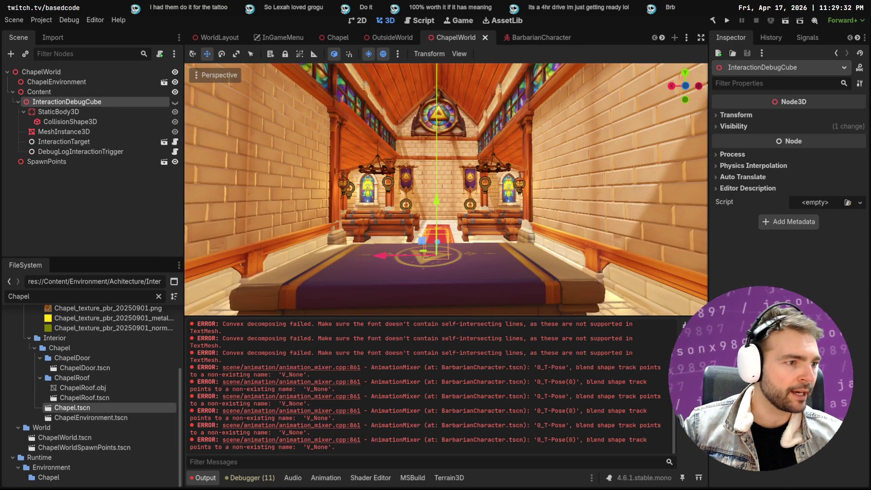
pyautogui.hotkey('alt', 'Tab')
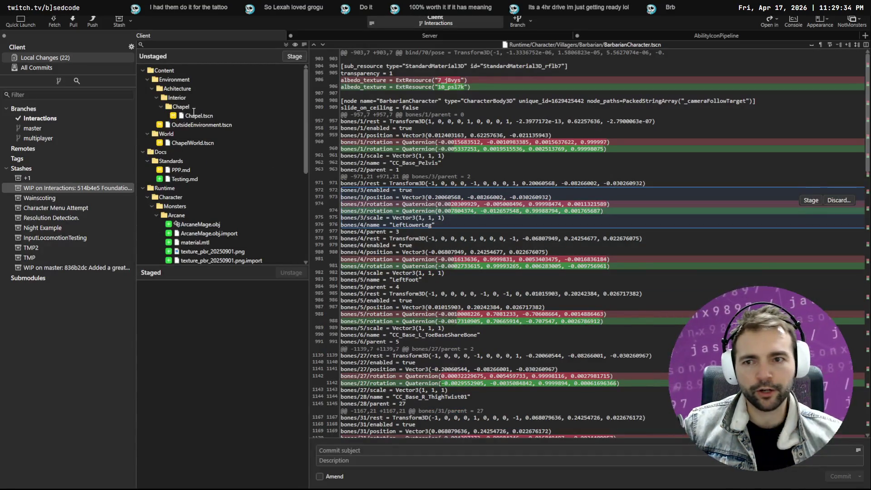
# - Discard the local changes to Chapel.tscn, OutsideEnvironment.tscn and ChapelWorld.tscn
pyautogui.click(201, 117)
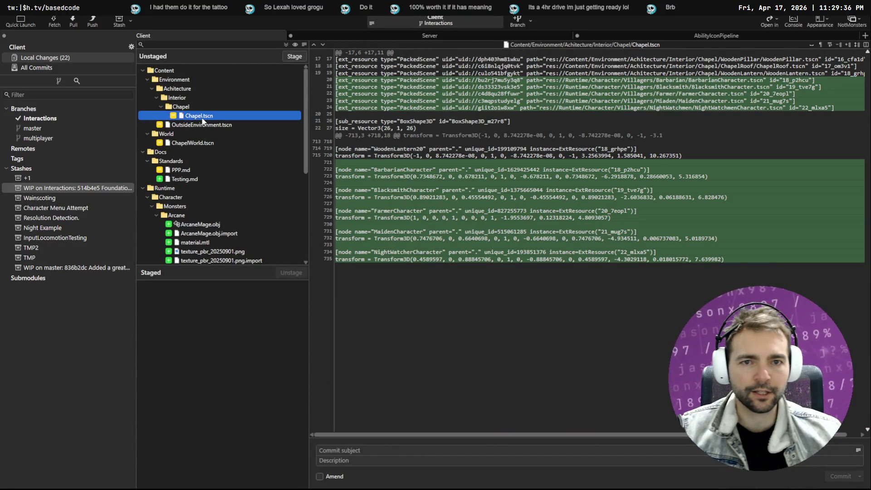
pyautogui.rightClick(206, 117)
pyautogui.click(235, 186)
pyautogui.press('Return')
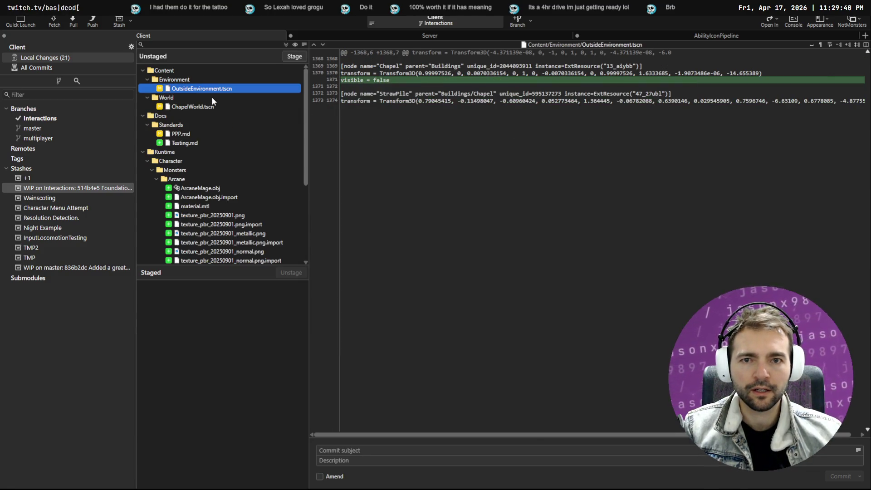
pyautogui.click(202, 107)
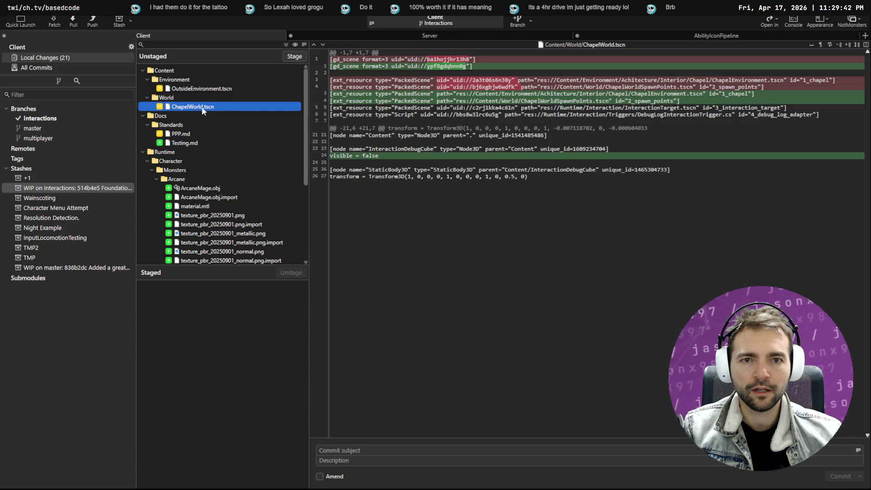
pyautogui.rightClick(205, 88)
pyautogui.click(317, 169)
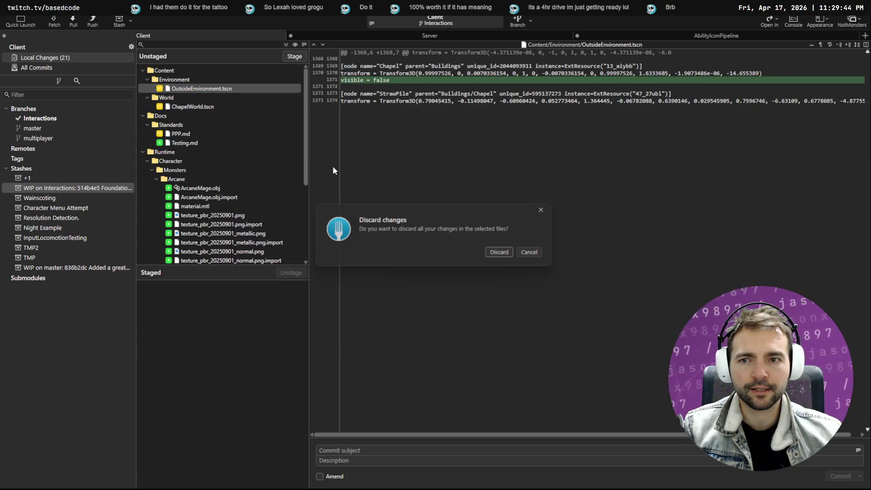
pyautogui.click(501, 253)
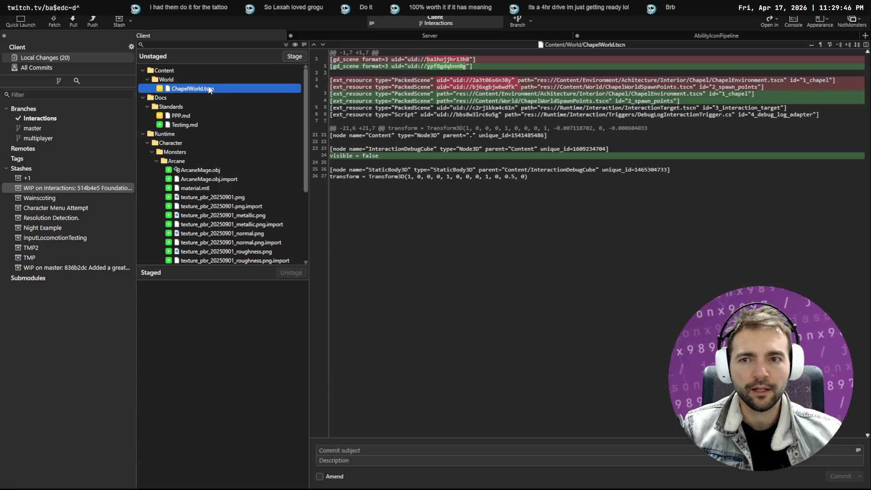
pyautogui.rightClick(210, 90)
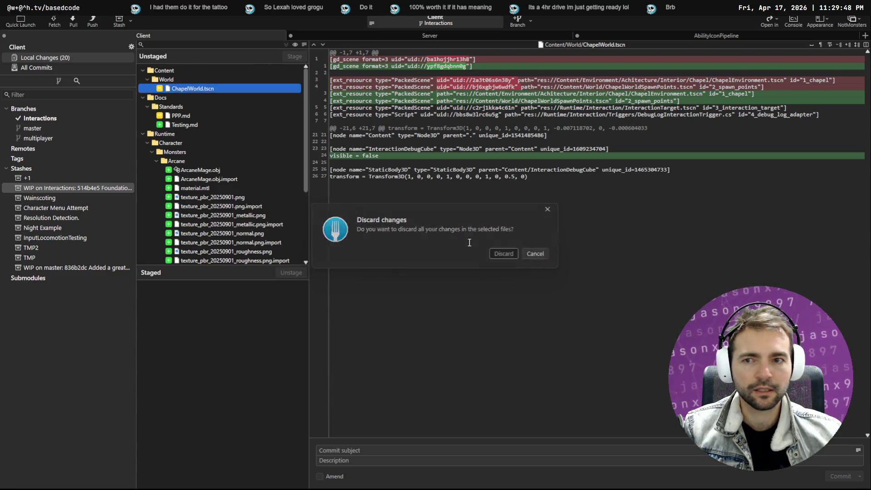
pyautogui.click(495, 251)
# - Review the diffs for Testing.md and the Barbarian, Blacksmith, Farmer and Maiden character scenes
pyautogui.press('Down')
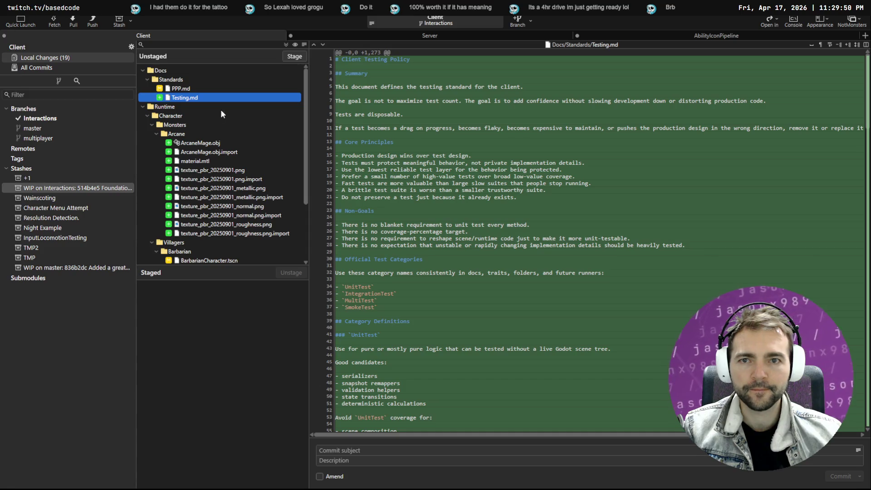
pyautogui.scroll(-3, 189, 120)
pyautogui.click(195, 180)
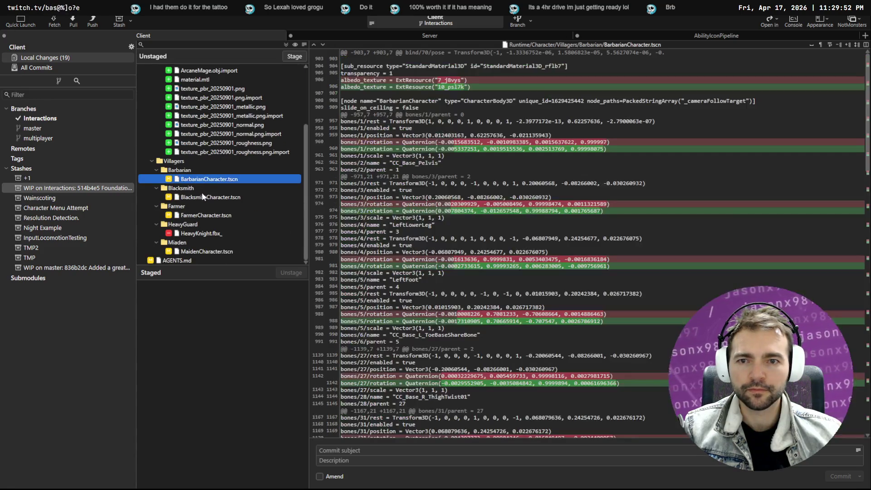
pyautogui.click(210, 197)
pyautogui.click(202, 216)
pyautogui.click(203, 252)
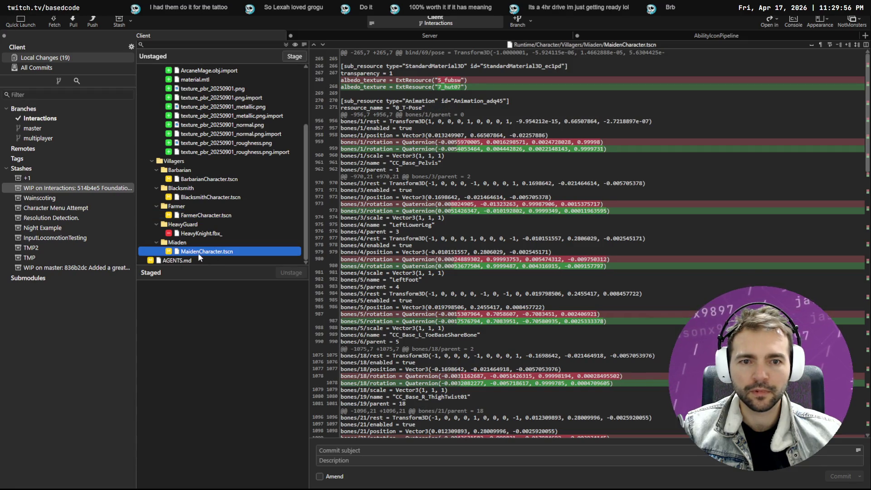
# - Discard changes in BarbarianCharacter, BlacksmithCharacter, FarmerCharacter and MaidenCharacter .tscn together
pyautogui.click(205, 180)
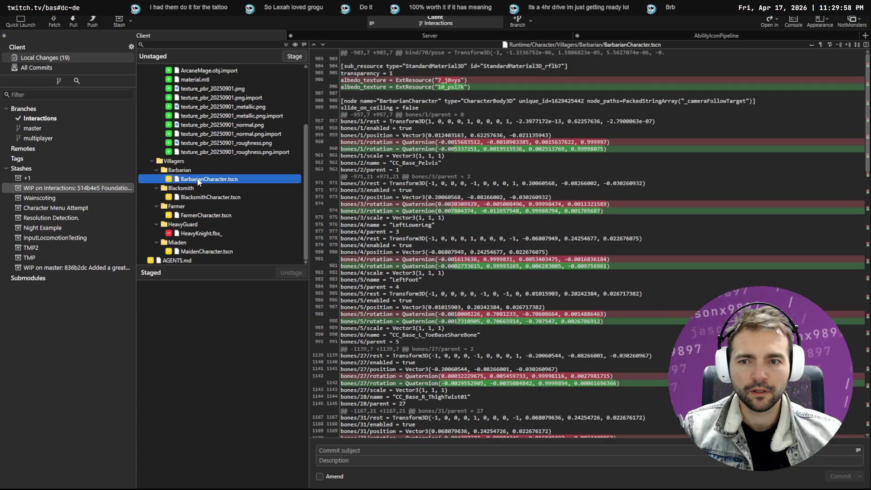
pyautogui.keyDown('ctrl'); pyautogui.click(207, 198); pyautogui.keyUp('ctrl')
pyautogui.keyDown('ctrl'); pyautogui.click(211, 216); pyautogui.keyUp('ctrl')
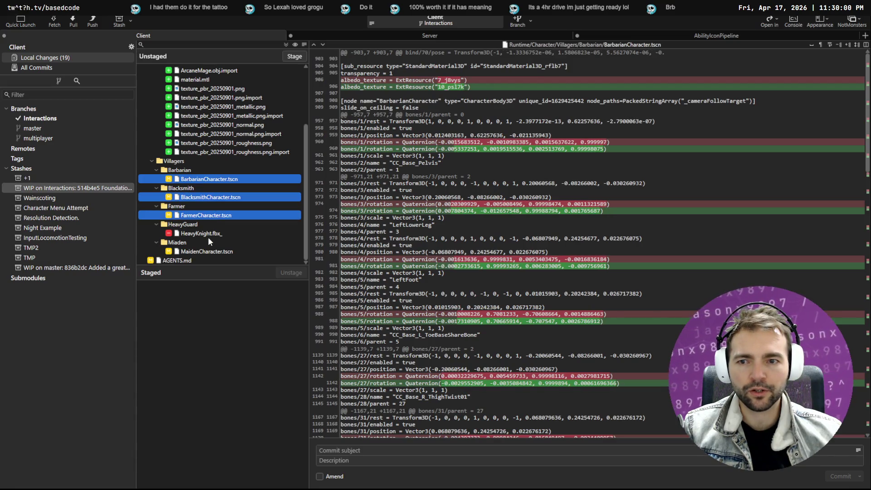
pyautogui.keyDown('ctrl'); pyautogui.click(206, 251); pyautogui.keyUp('ctrl')
pyautogui.rightClick(206, 252)
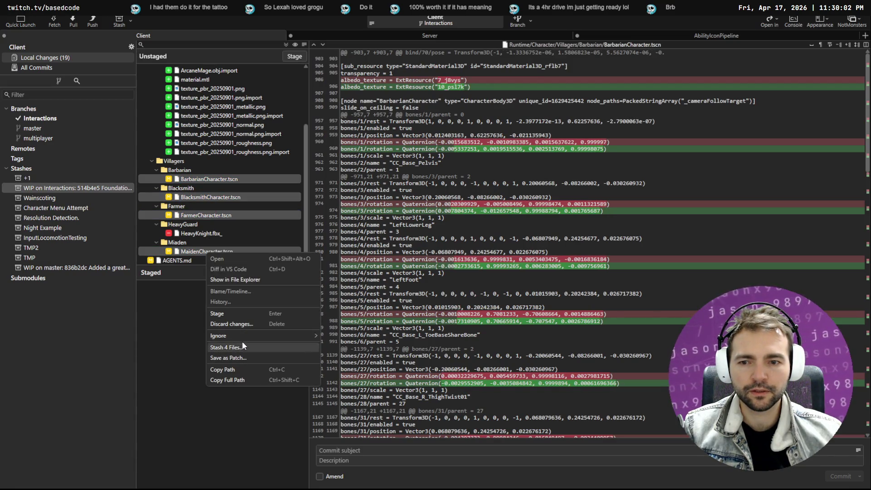
pyautogui.click(244, 324)
pyautogui.click(458, 254)
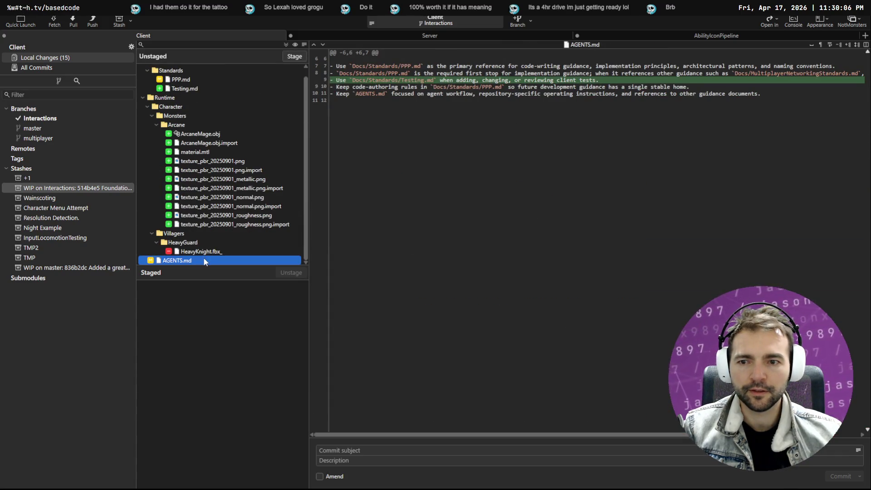
pyautogui.hotkey('alt', 'Tab')
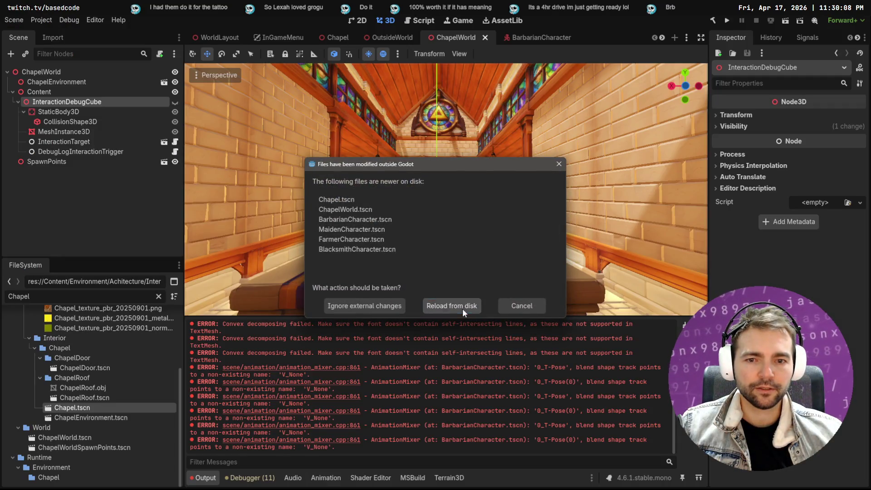
# - Reload the externally modified scenes from disk and check back in the Git client
pyautogui.click(461, 307)
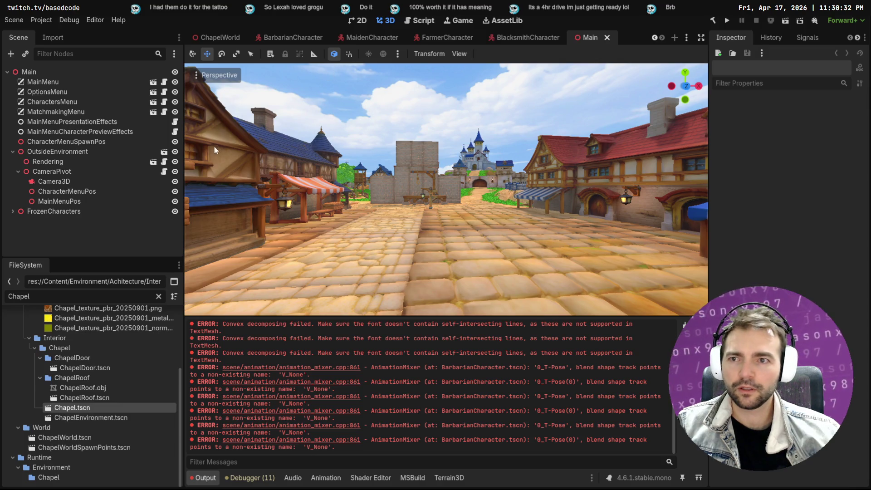
pyautogui.hotkey('alt', 'Tab')
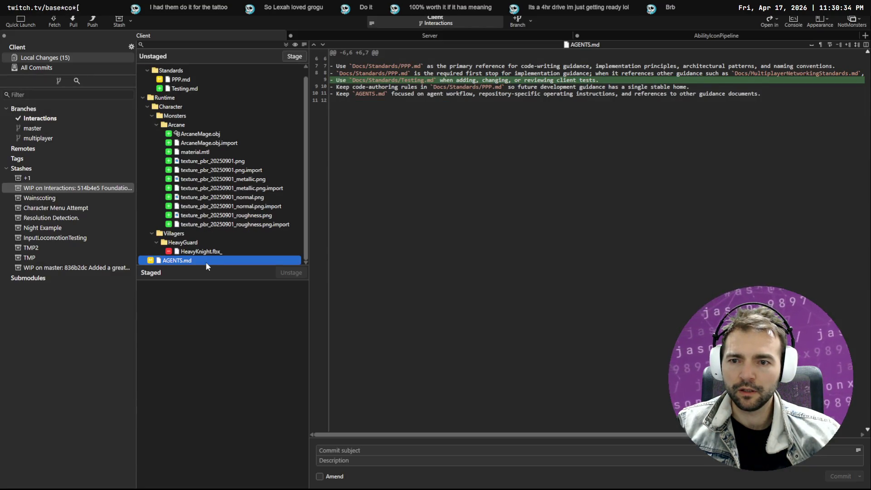
pyautogui.hotkey('alt', 'Tab')
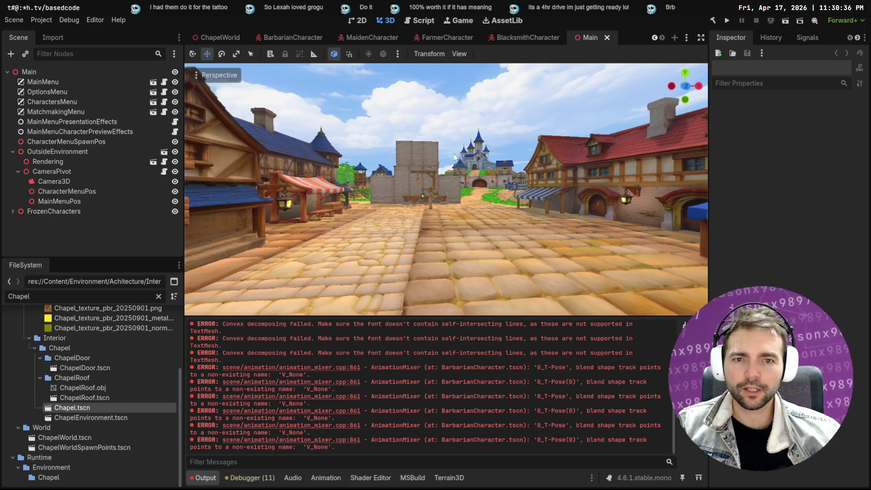
# - Close the MaidenCharacter and BarbarianCharacter tabs, then select OutsideEnvironment in the OutsideWorld scene
pyautogui.click(527, 40)
pyautogui.middleClick(477, 41)
pyautogui.middleClick(469, 39)
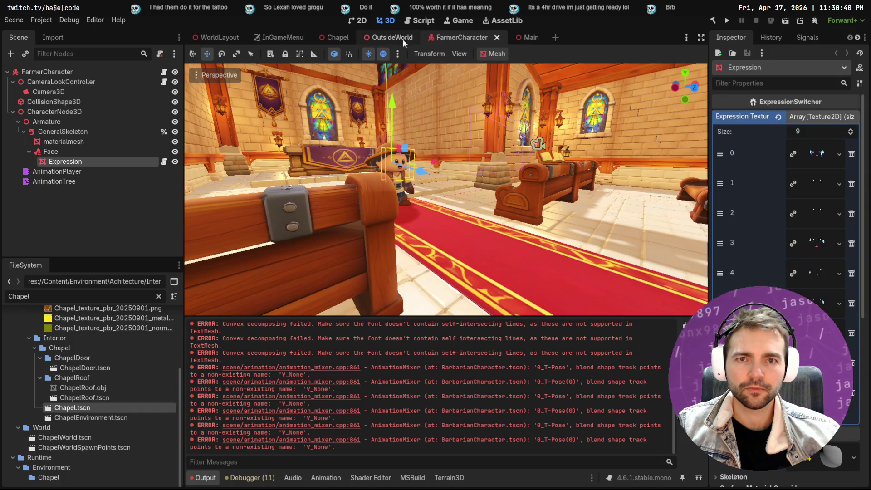
pyautogui.hotkey('ctrl', 's')
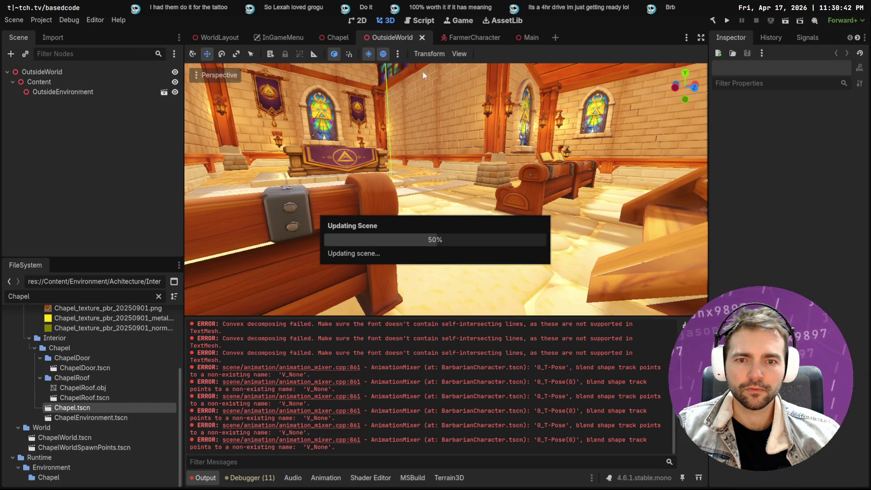
pyautogui.press('s')
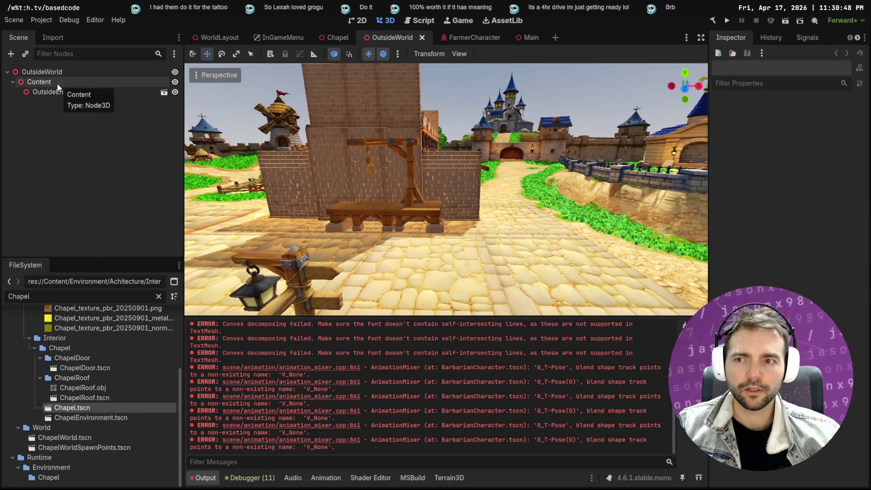
pyautogui.click(59, 91)
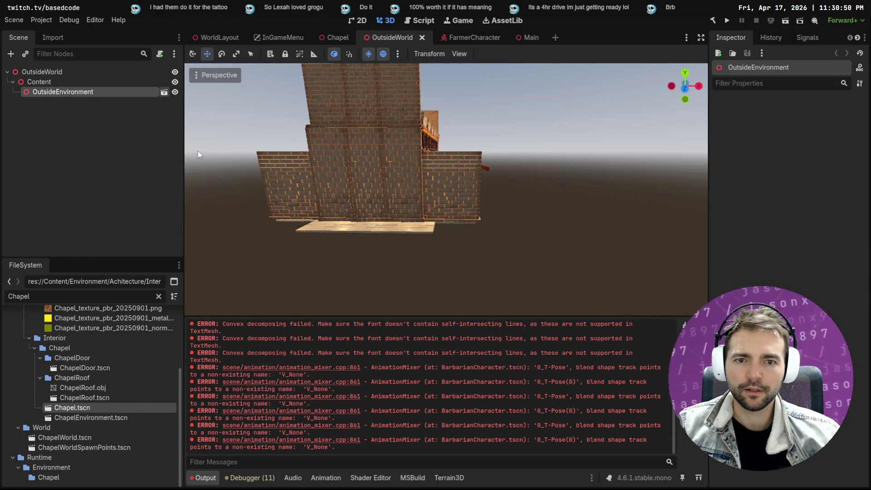
# - Open the OutsideEnvironment scene and collapse the Chapel and TownHouse1 nodes in the tree
pyautogui.click(164, 92)
pyautogui.scroll(-10, 117, 186)
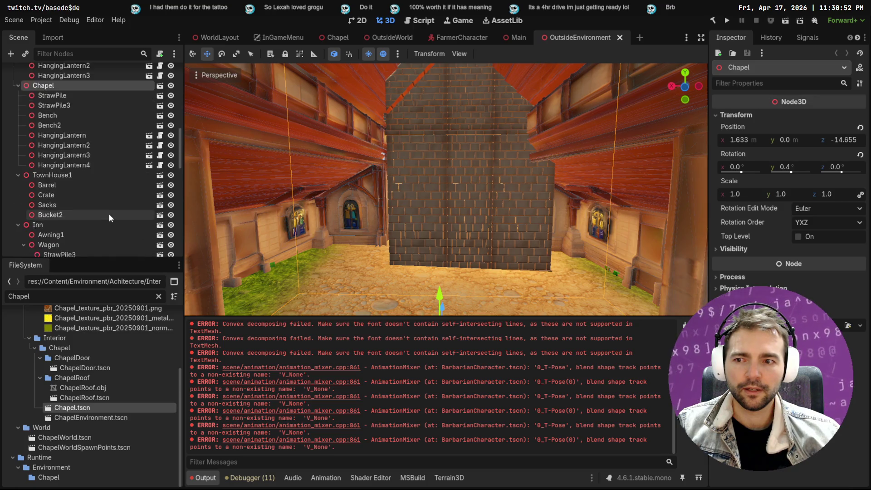
pyautogui.scroll(-5, 155, 196)
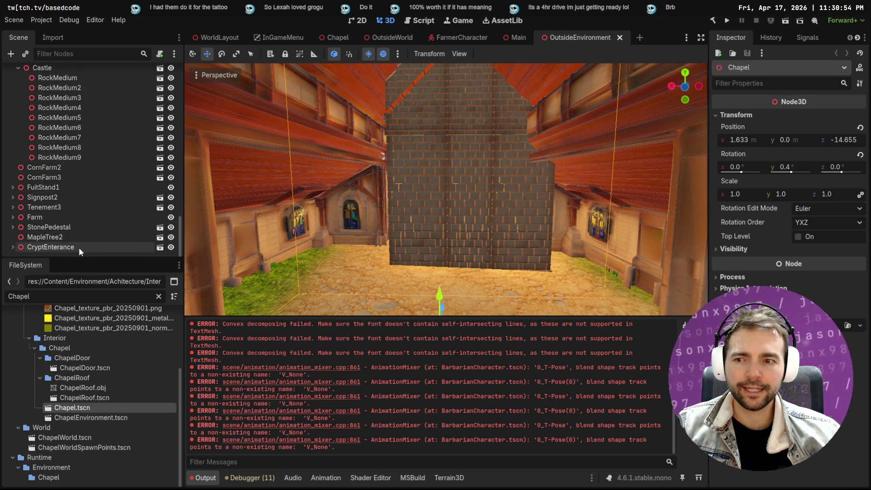
pyautogui.scroll(10, 146, 195)
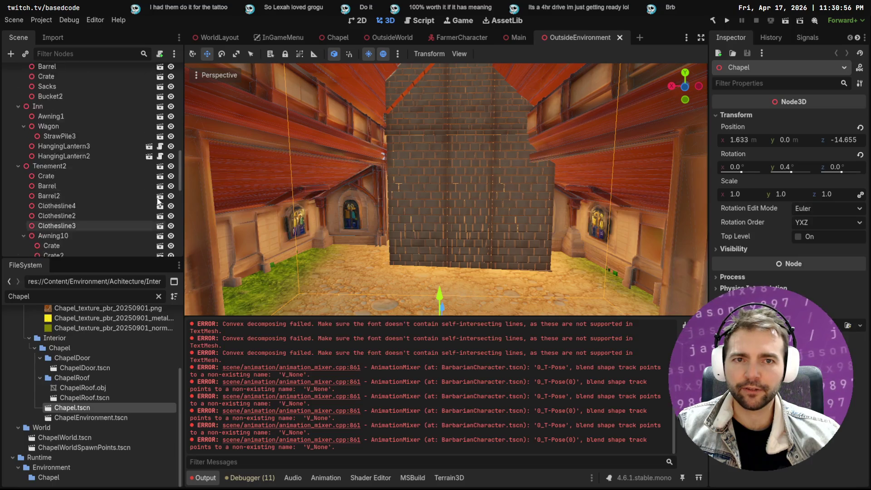
pyautogui.scroll(5, 158, 199)
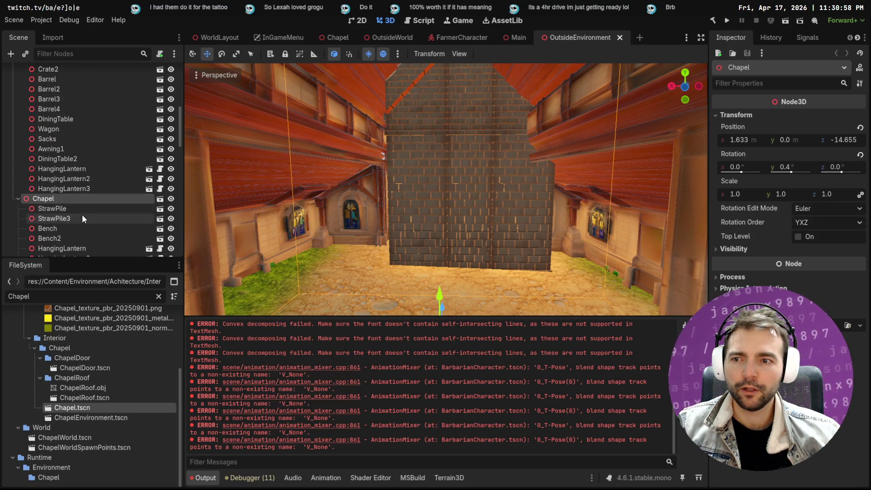
pyautogui.click(17, 199)
pyautogui.click(18, 209)
pyautogui.scroll(10, 69, 206)
pyautogui.scroll(-5, 74, 195)
pyautogui.scroll(-5, 47, 197)
pyautogui.click(64, 189)
# - Delete the Chapel node from OutsideEnvironment, save the scene and switch to Fork
pyautogui.click(50, 200)
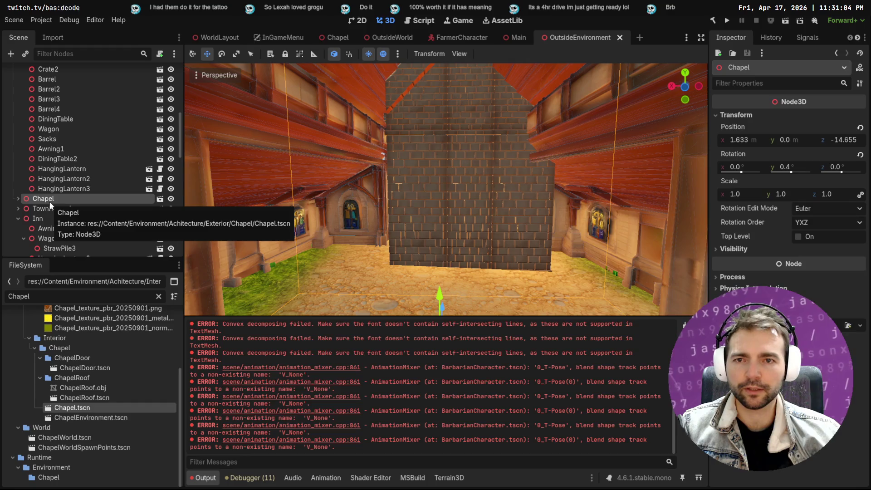
pyautogui.press('Delete')
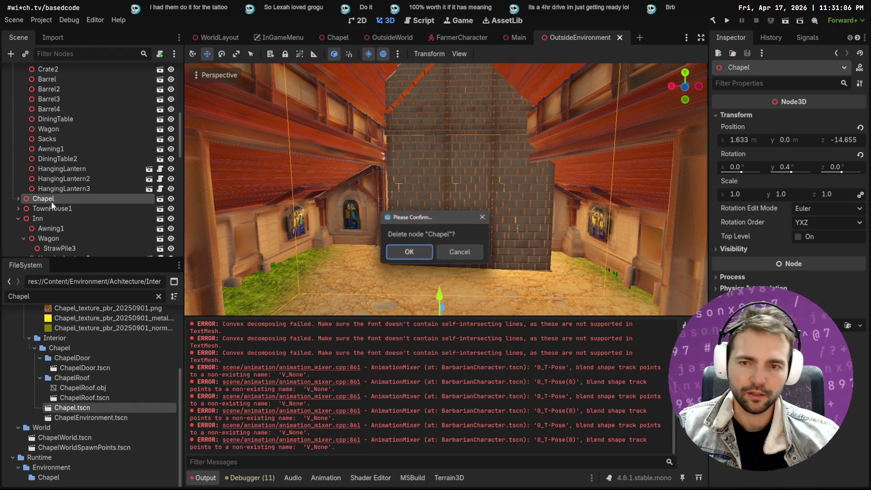
pyautogui.click(407, 254)
pyautogui.hotkey('ctrl', 's')
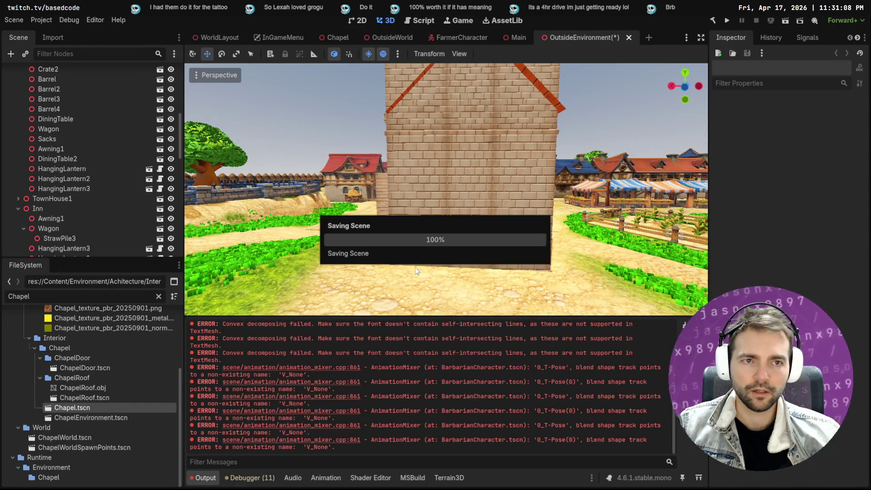
pyautogui.hotkey('alt', 'Tab')
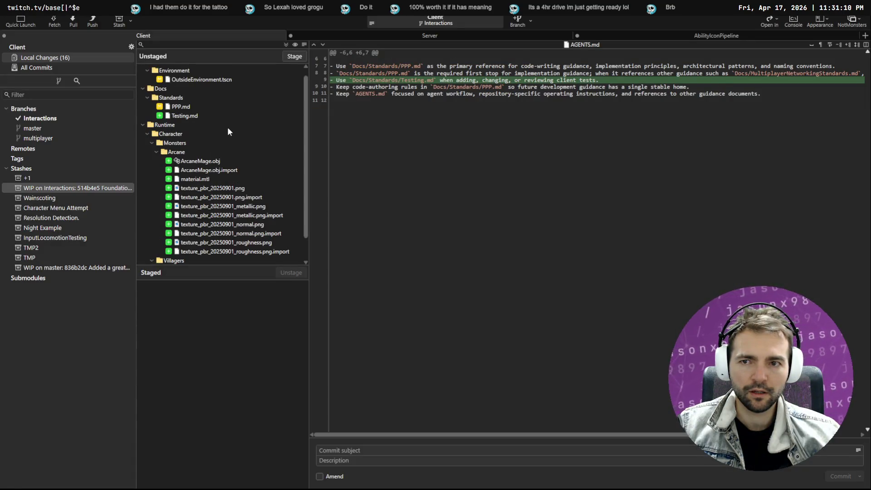
# - Discard the local changes to OutsideEnvironment.tscn in Fork
pyautogui.click(210, 89)
pyautogui.click(206, 78)
pyautogui.click(206, 89)
pyautogui.rightClick(204, 86)
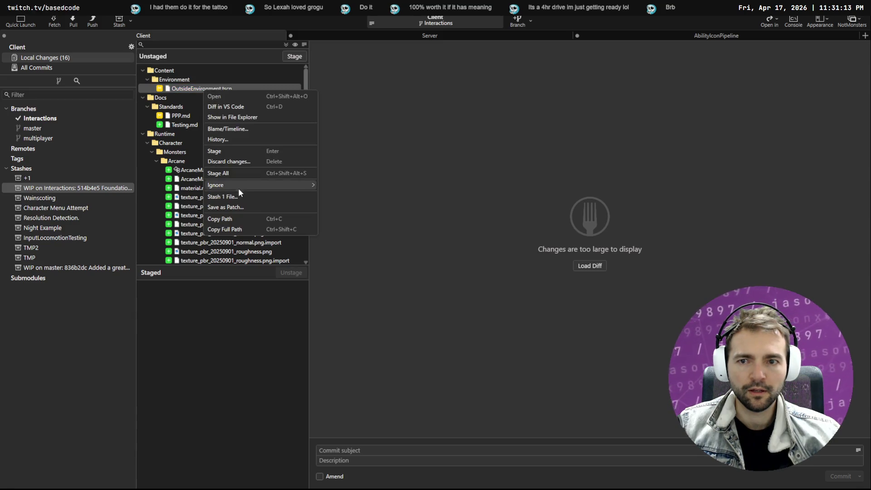
pyautogui.click(248, 161)
pyautogui.press('Return')
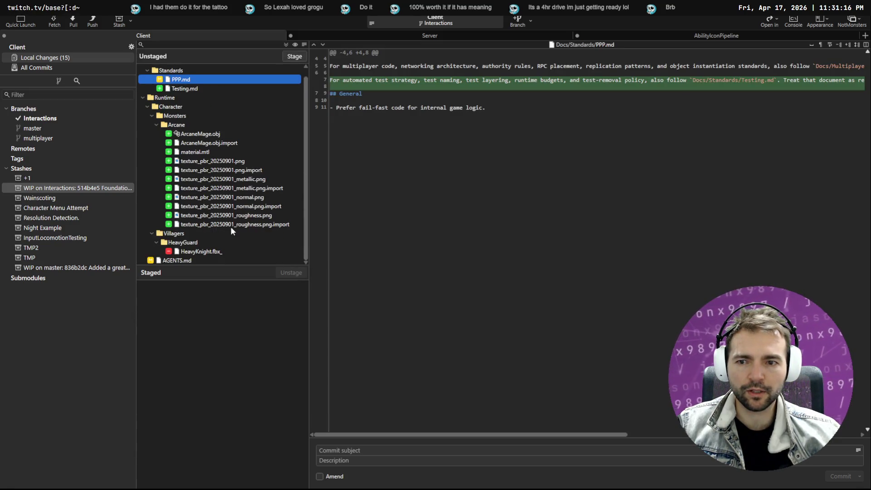
# - Check the AGENTS.md diff, then reload OutsideEnvironment.tscn from disk in Godot
pyautogui.click(184, 260)
pyautogui.hotkey('alt', 'Tab')
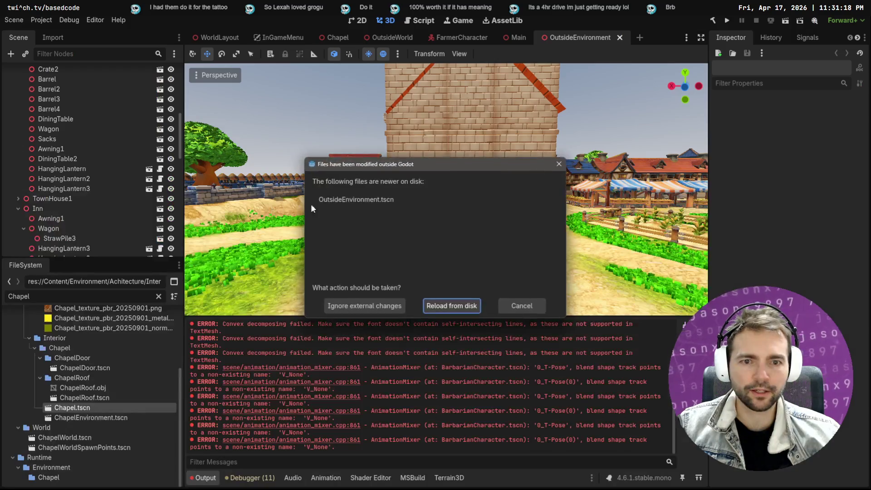
pyautogui.click(434, 306)
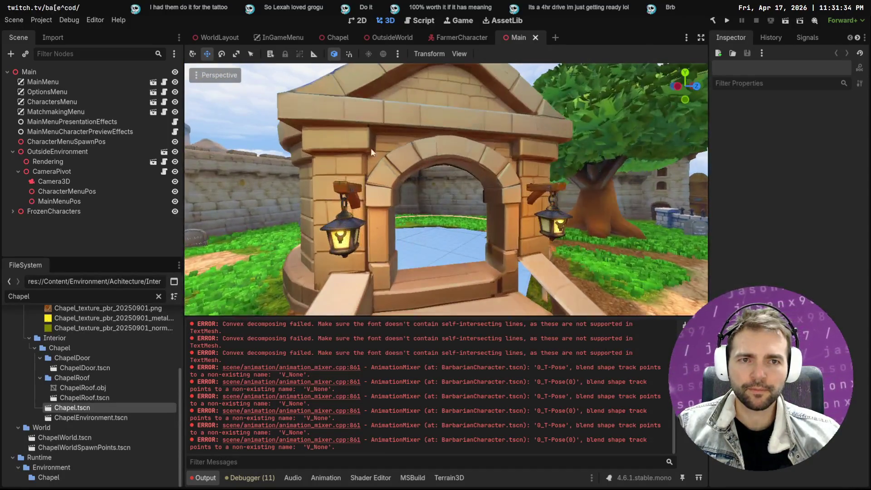
# - Close the Main scene tab and launch the project with F5 in four debug windows
pyautogui.click(536, 37)
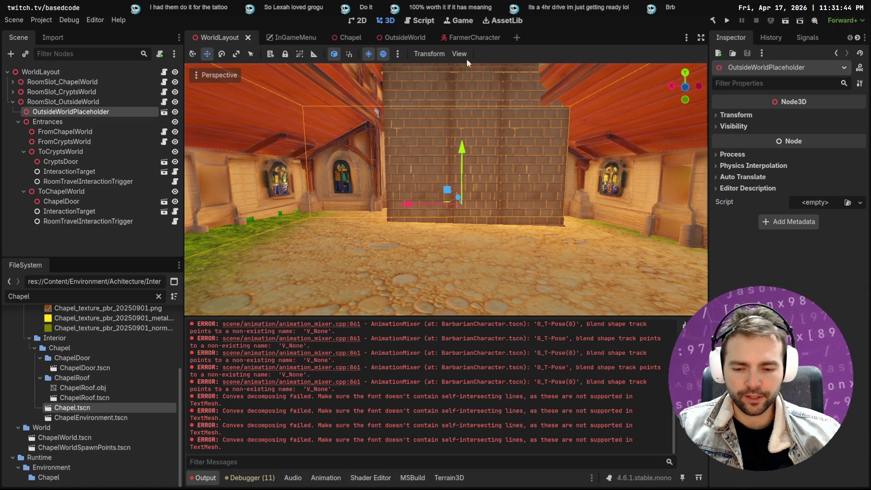
pyautogui.press('F5')
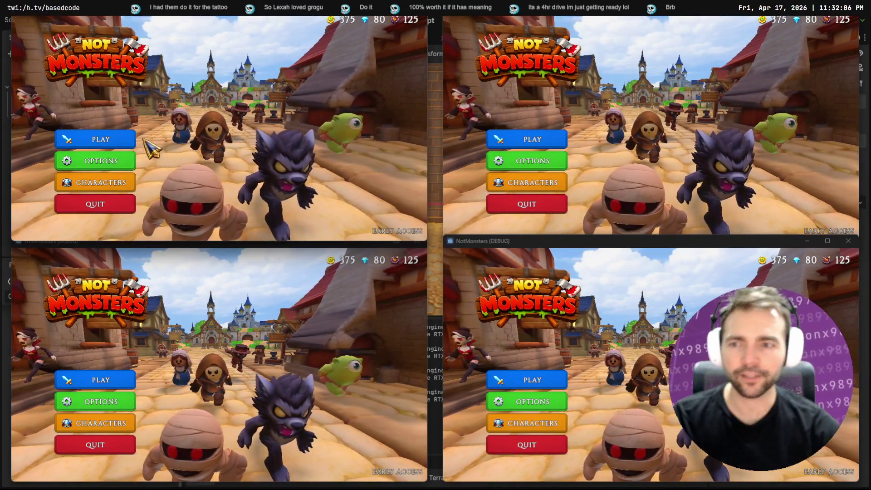
# - Matchmake into an online game via PLAY, then close every NotMonsters debug window
pyautogui.click(126, 140)
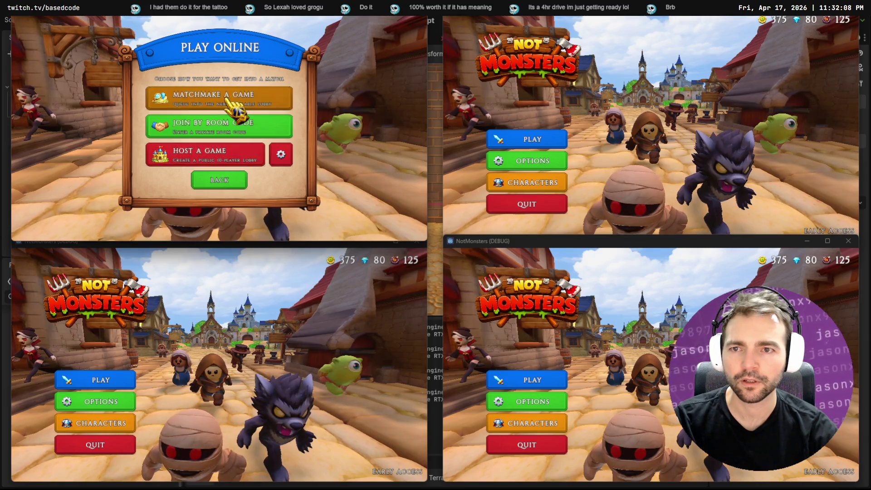
pyautogui.click(238, 97)
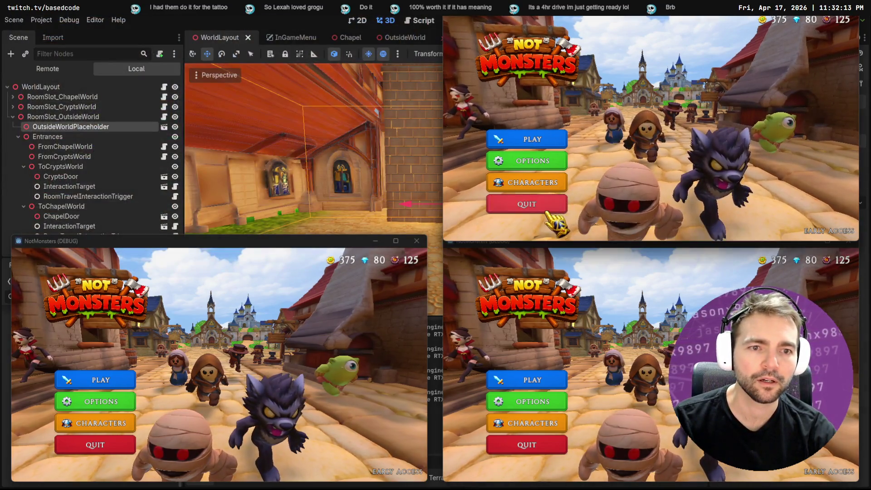
pyautogui.click(548, 211)
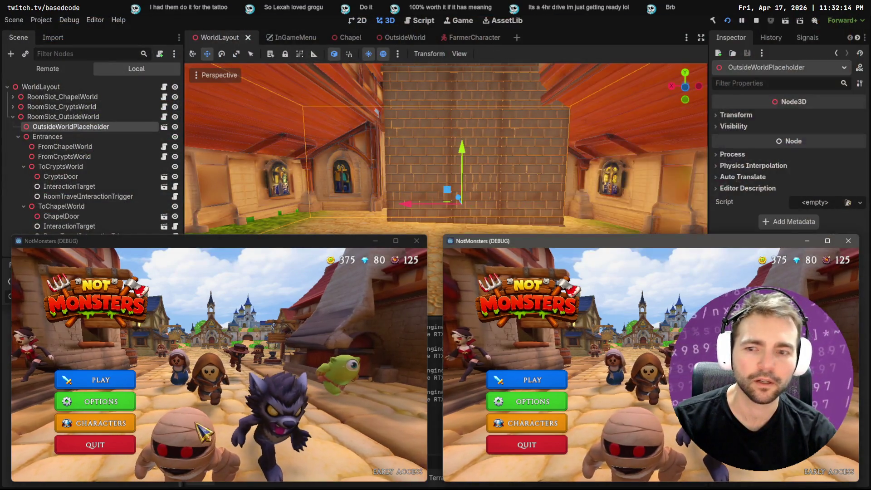
pyautogui.click(493, 437)
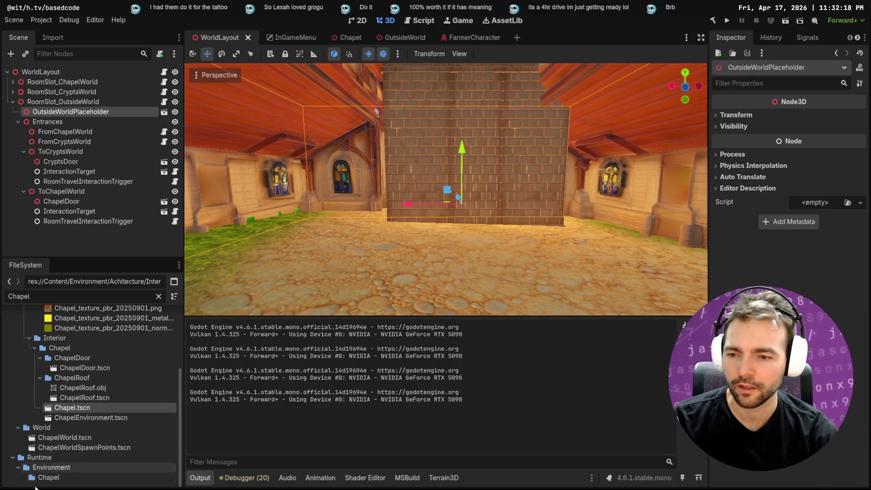
# - Clear the FileSystem filter, open ChapelWorld.tscn, frame its interior and inspect the SpawnPoints node
pyautogui.click(159, 296)
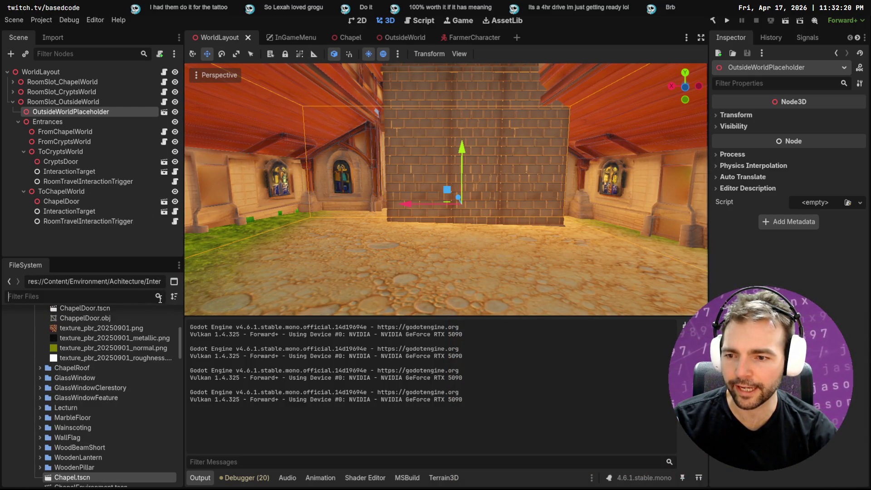
pyautogui.scroll(-10, 134, 380)
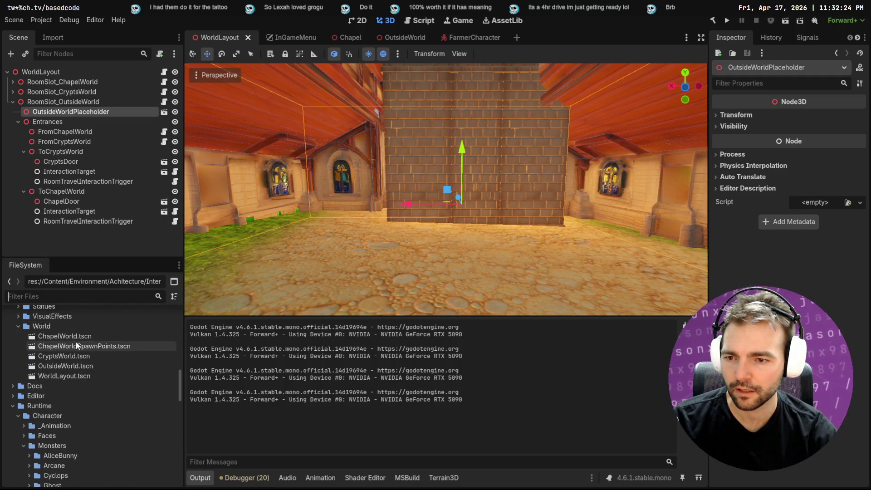
pyautogui.click(87, 356)
pyautogui.click(88, 376)
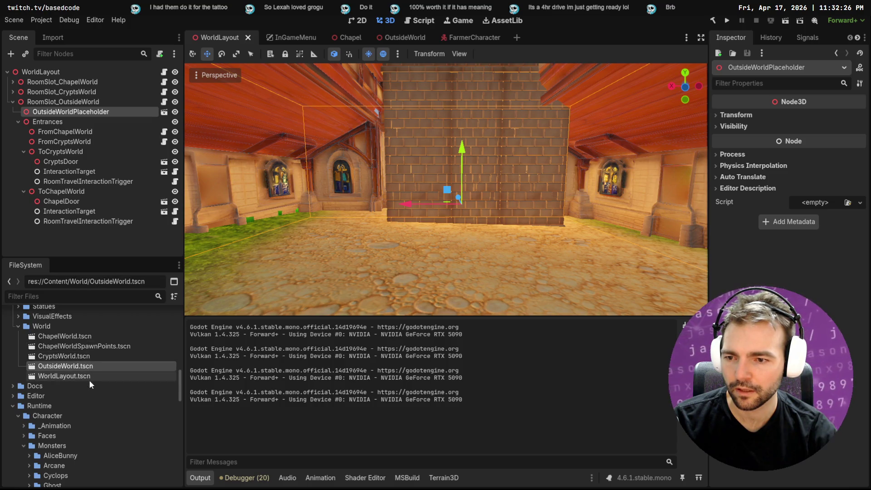
pyautogui.doubleClick(88, 338)
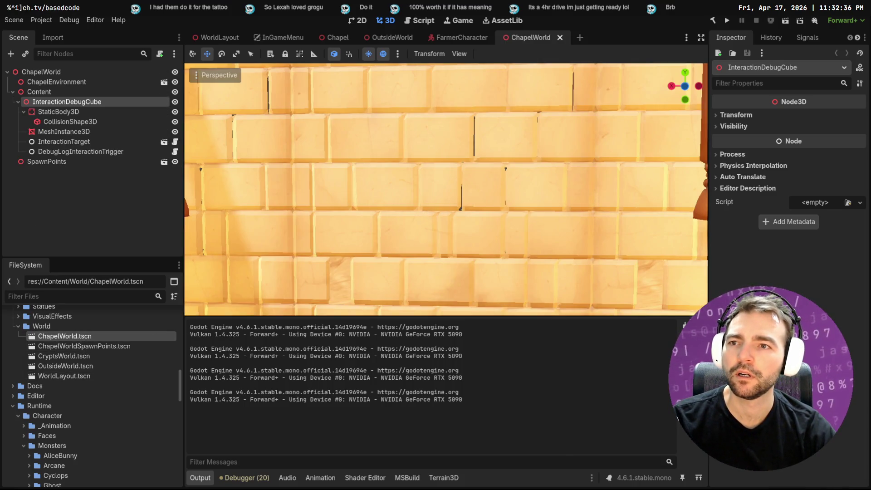
pyautogui.press('s')
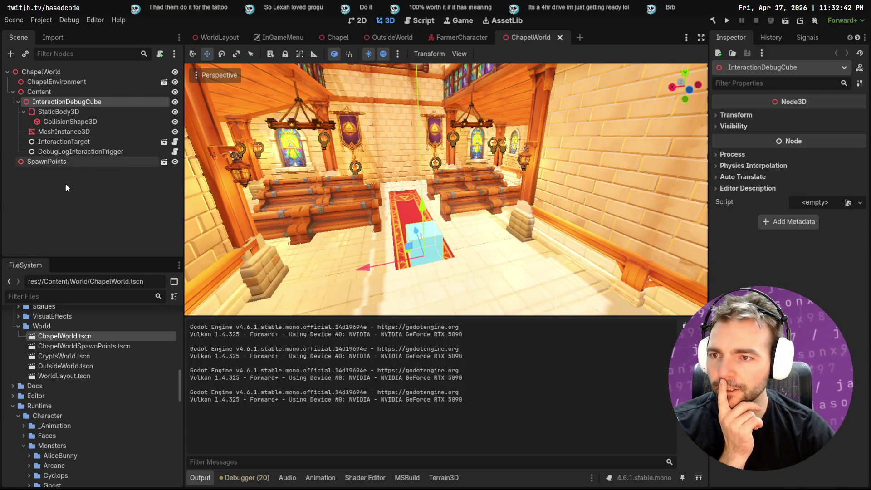
pyautogui.click(58, 162)
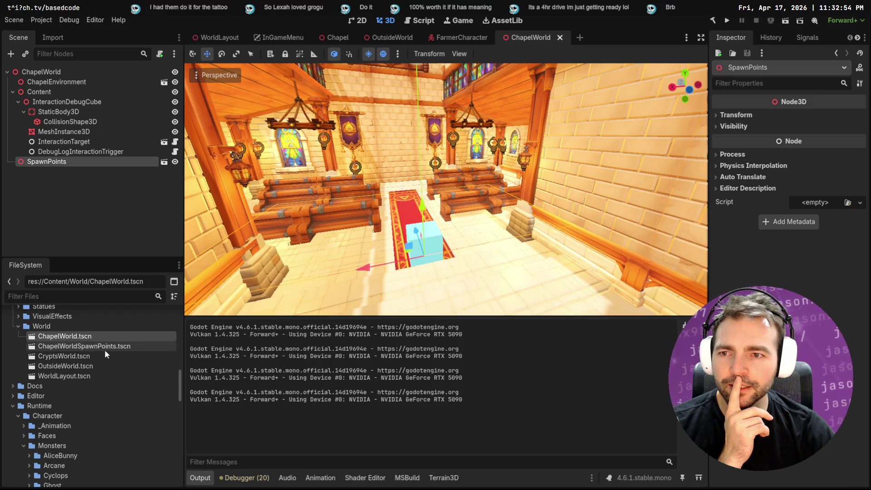
# - Close the ChapelWorld, FarmerCharacter, OutsideWorld and Chapel scene tabs
pyautogui.middleClick(526, 32)
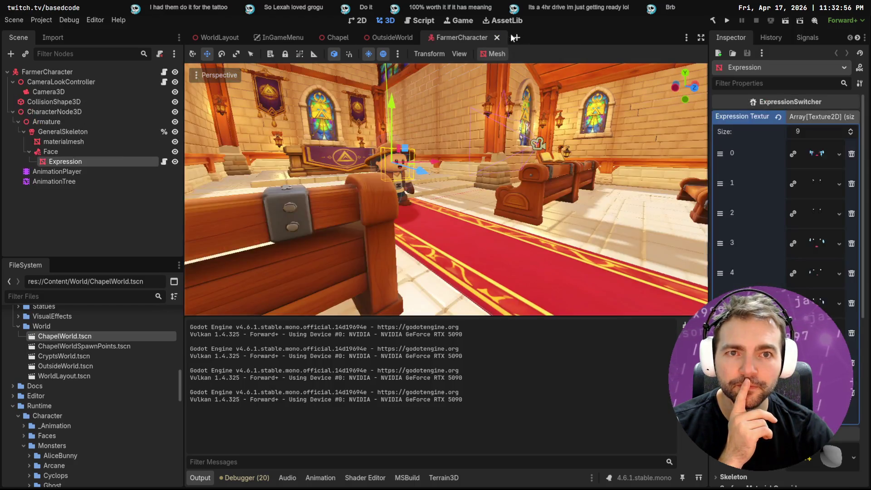
pyautogui.click(497, 37)
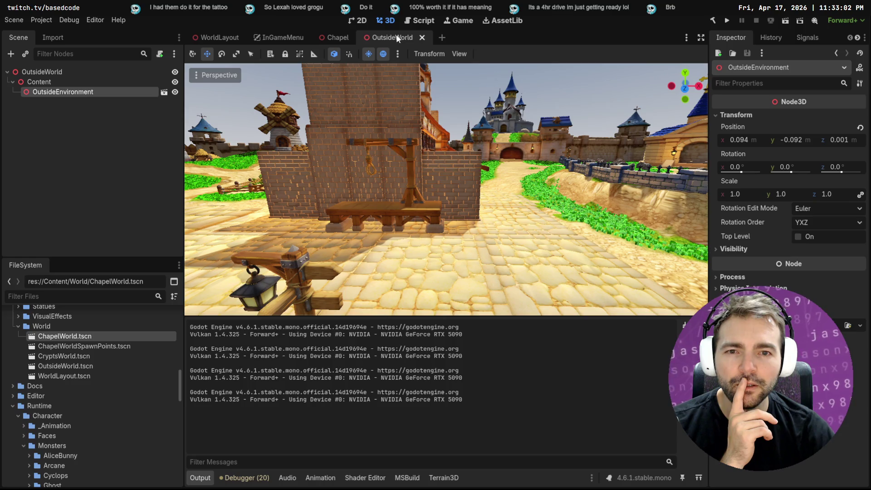
pyautogui.click(422, 37)
pyautogui.click(358, 38)
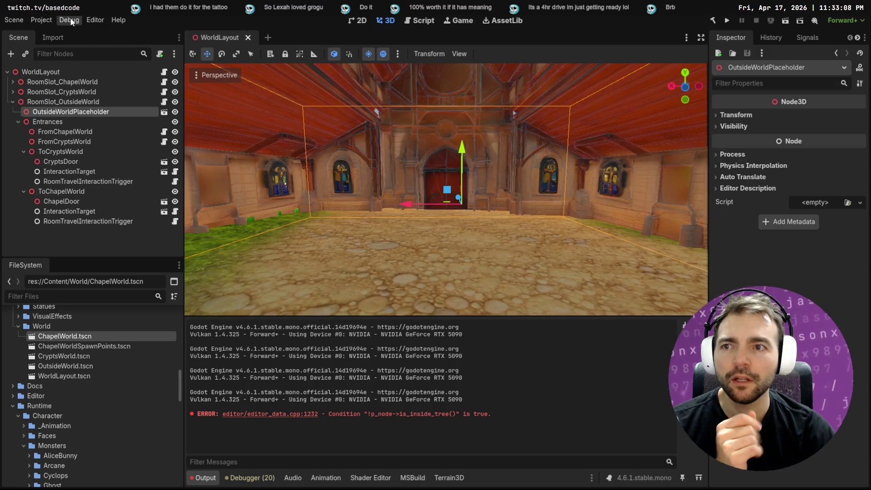
# - Review Debug > Customize Run Instances settings, clear the Output log and relaunch the game
pyautogui.click(69, 19)
pyautogui.click(113, 158)
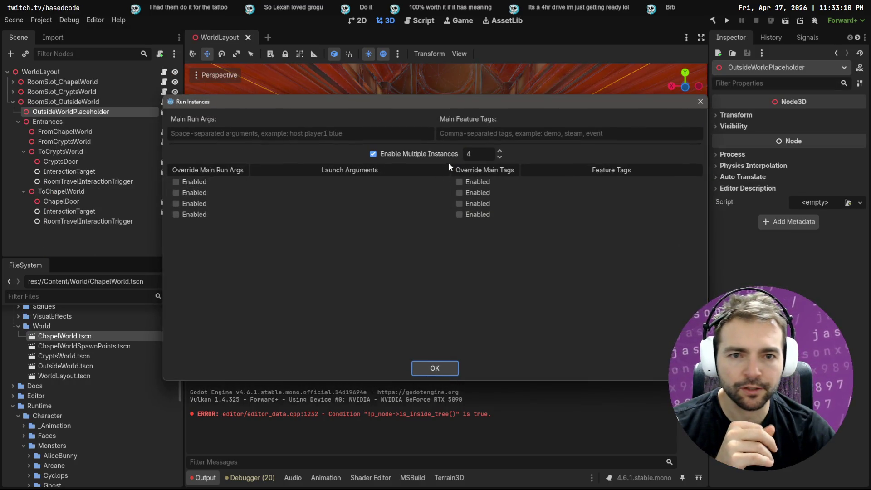
pyautogui.click(435, 368)
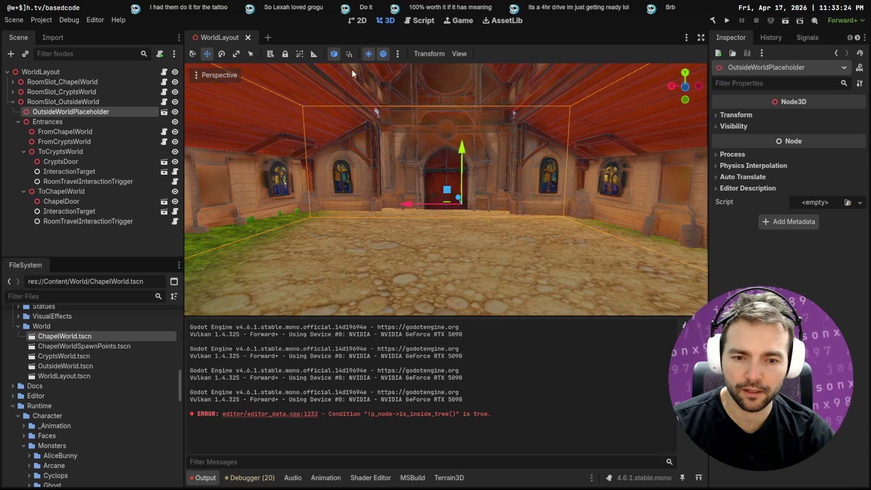
pyautogui.click(683, 325)
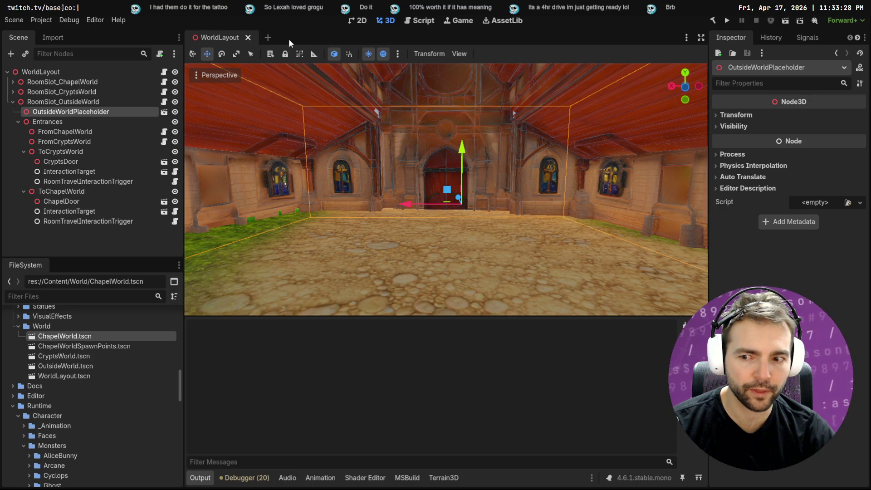
pyautogui.press('F5')
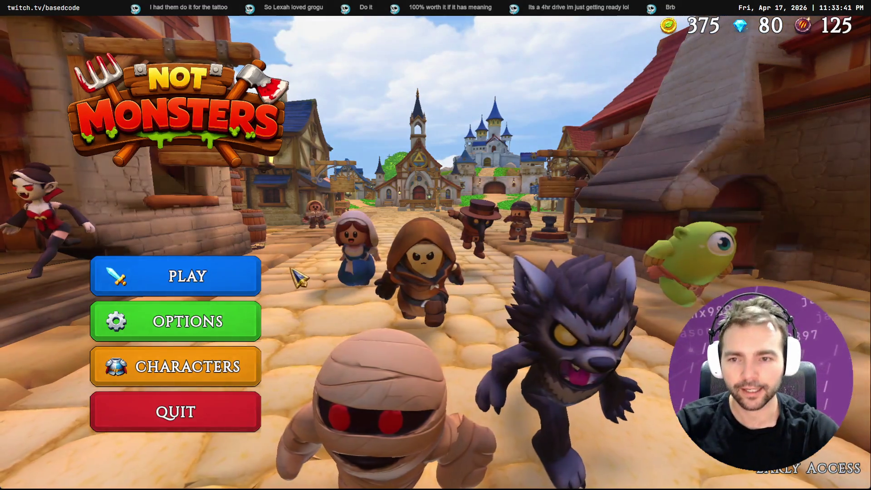
# - Host a new game lobby from Play and choose the Blacksmith as the character
pyautogui.click(247, 283)
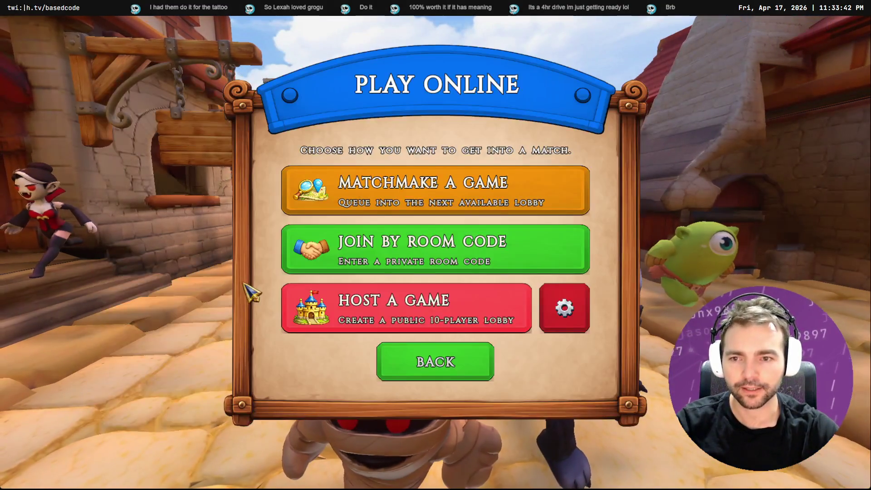
pyautogui.click(424, 322)
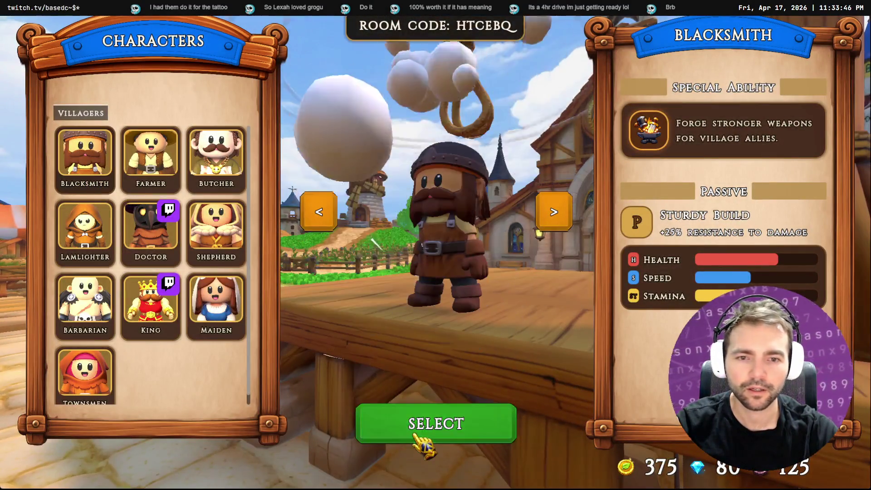
pyautogui.click(414, 434)
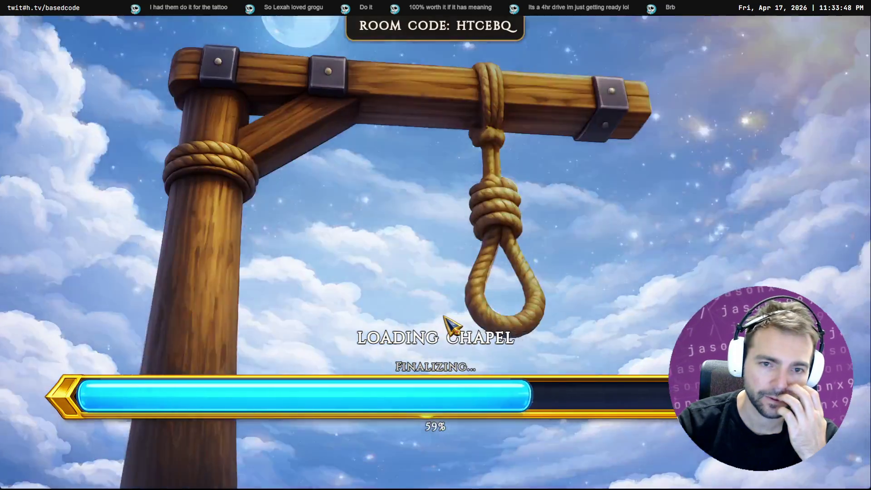
# - Walk the Blacksmith up the red carpet to the chapel doors, then return to the editor
pyautogui.press('w')
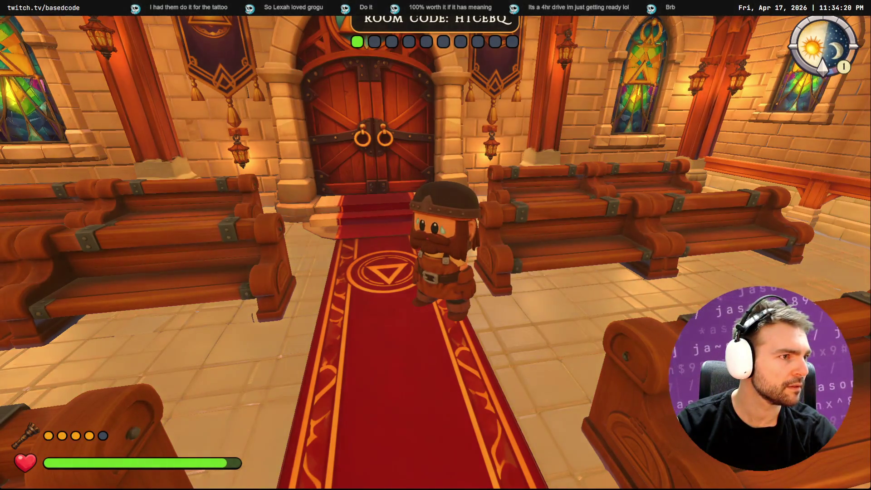
pyautogui.hotkey('alt', 'Tab')
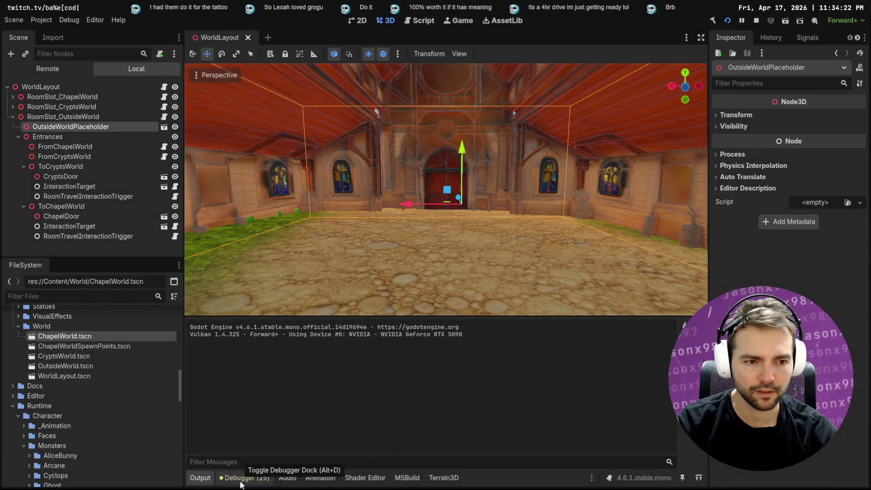
# - Glance at the Debugger errors, restore the Output panel and bring the game back
pyautogui.click(240, 478)
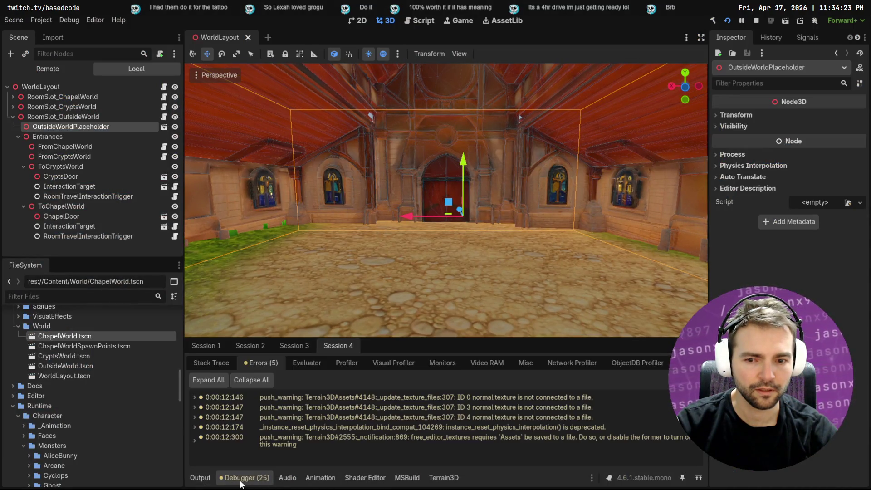
pyautogui.click(202, 483)
pyautogui.hotkey('alt', 'Tab')
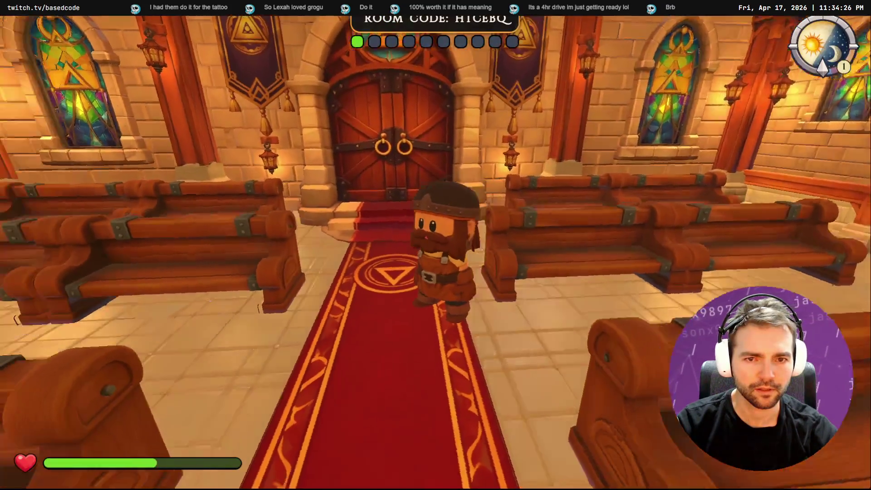
# - Walk the Blacksmith back and forth between the chapel doors and the green interaction cube
pyautogui.press('w')
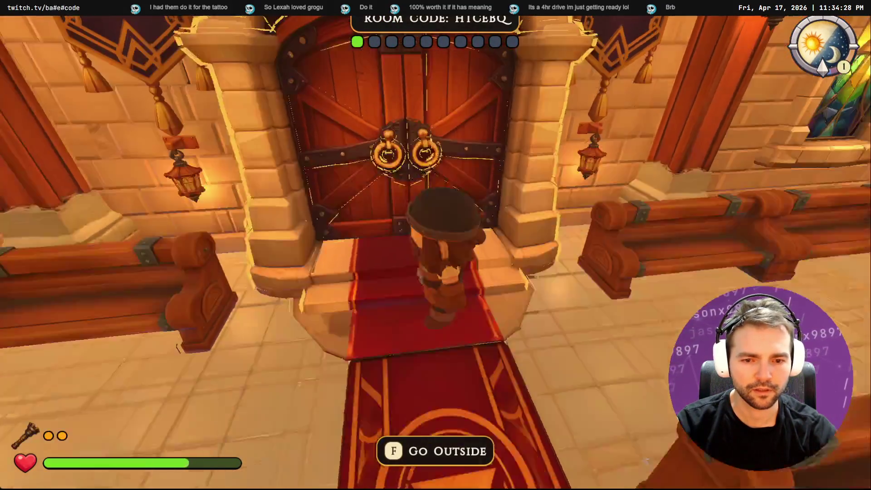
pyautogui.press('d')
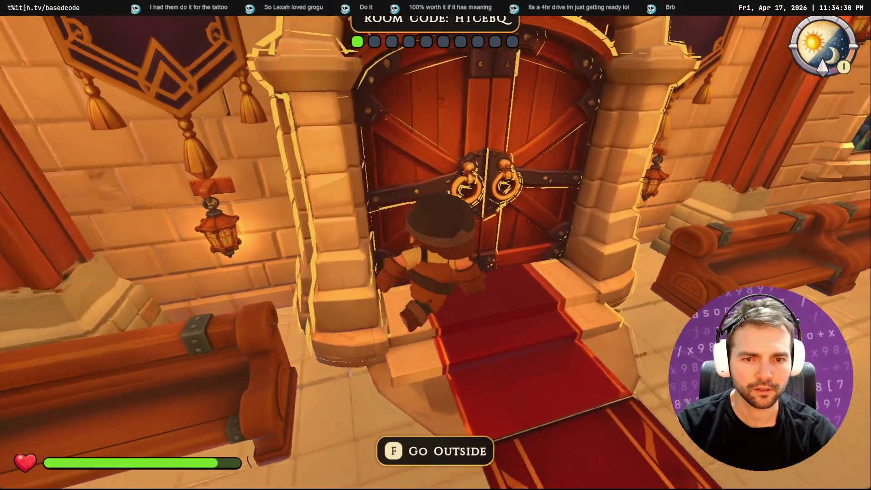
pyautogui.press('s')
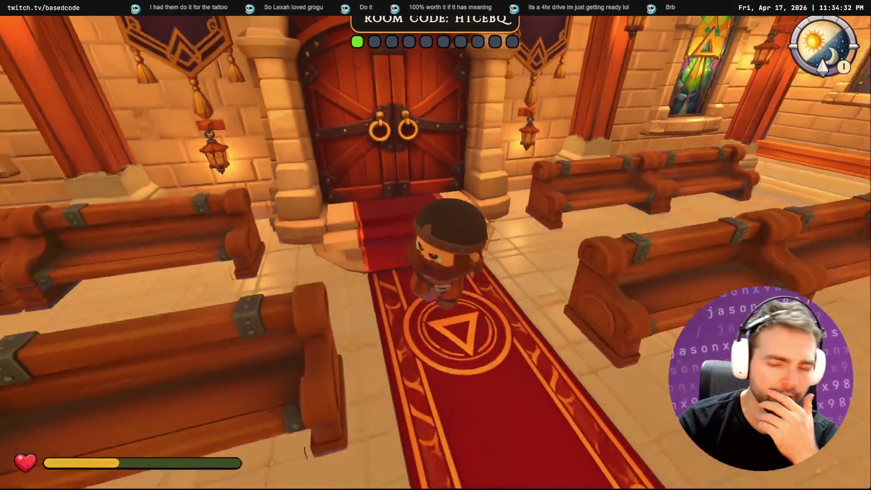
pyautogui.press('w')
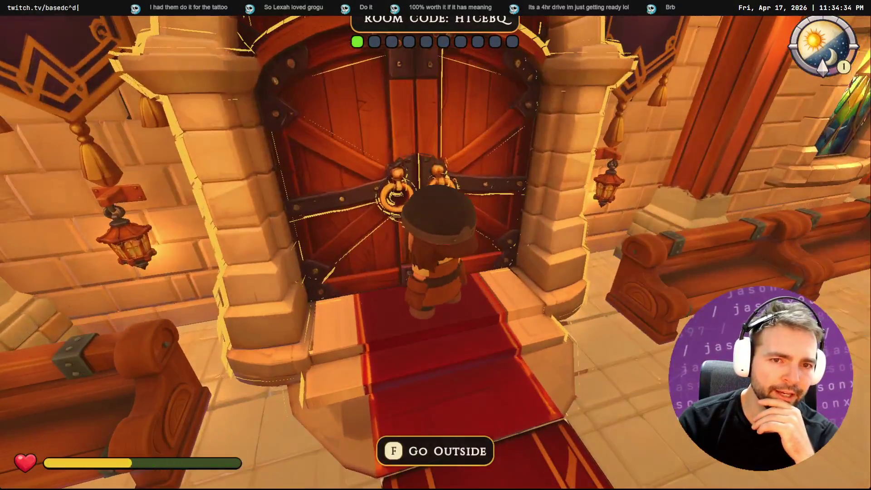
pyautogui.press('w')
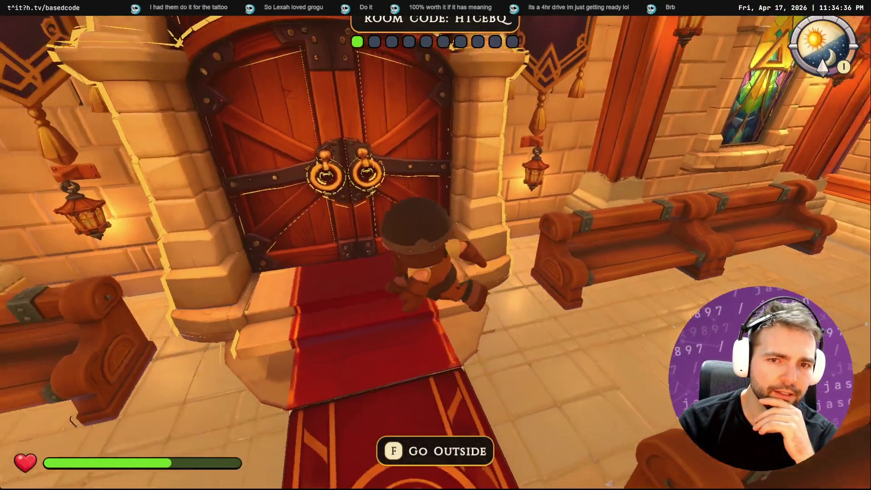
pyautogui.press('s')
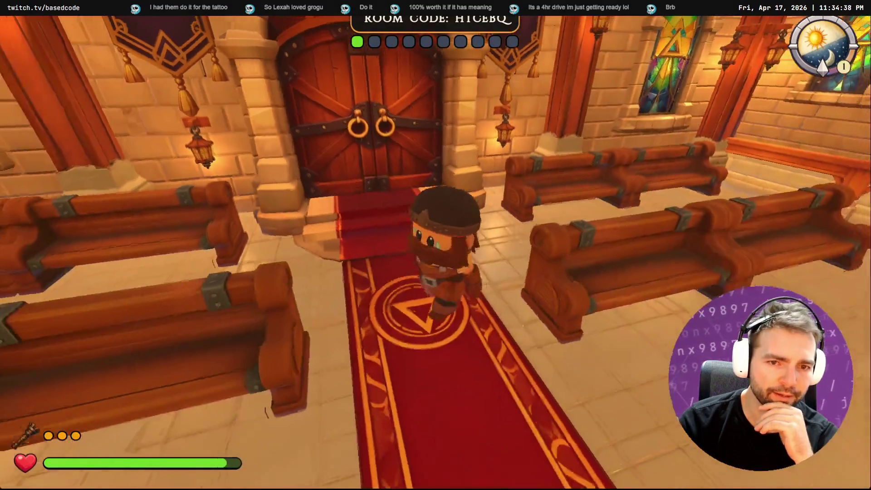
pyautogui.press('w')
pyautogui.press('s')
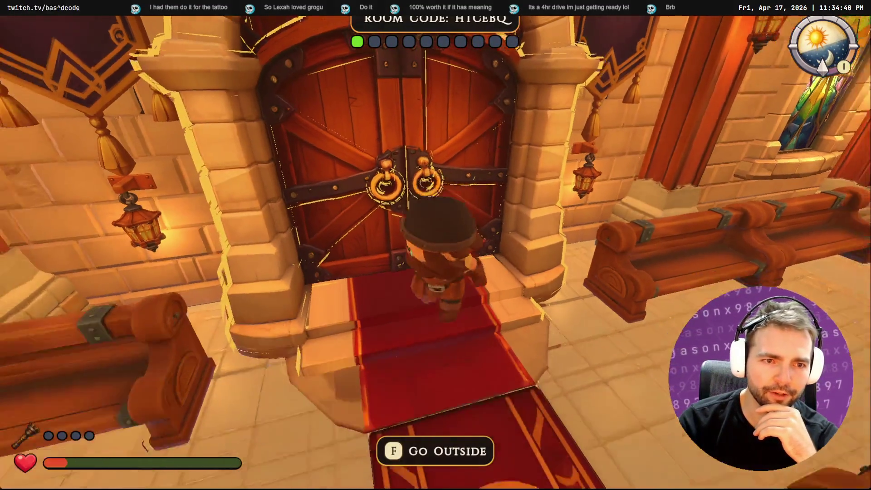
pyautogui.press('s')
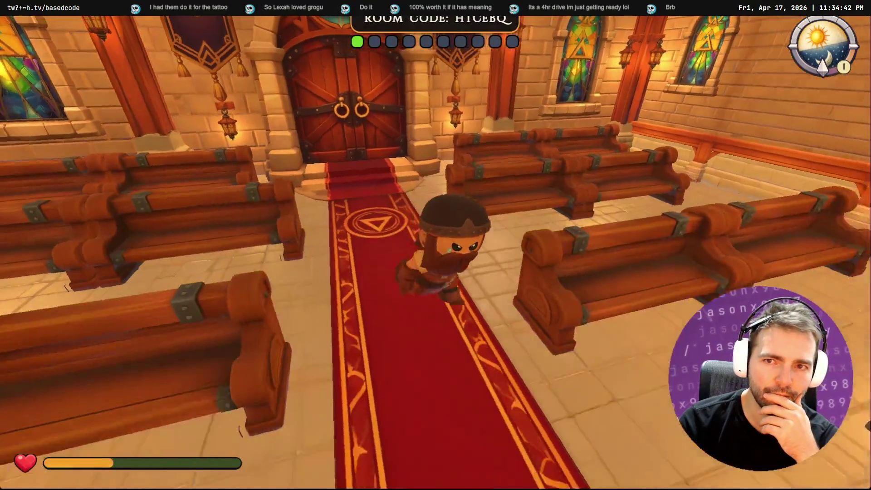
pyautogui.press('w')
pyautogui.press('s')
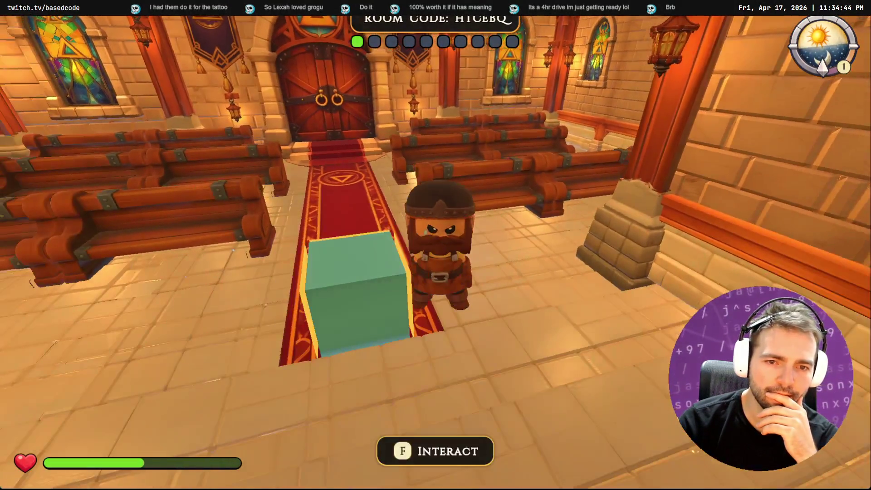
# - Review the running session's Errors list in the Debugger, then return to the game
pyautogui.press('w')
pyautogui.press('F8')
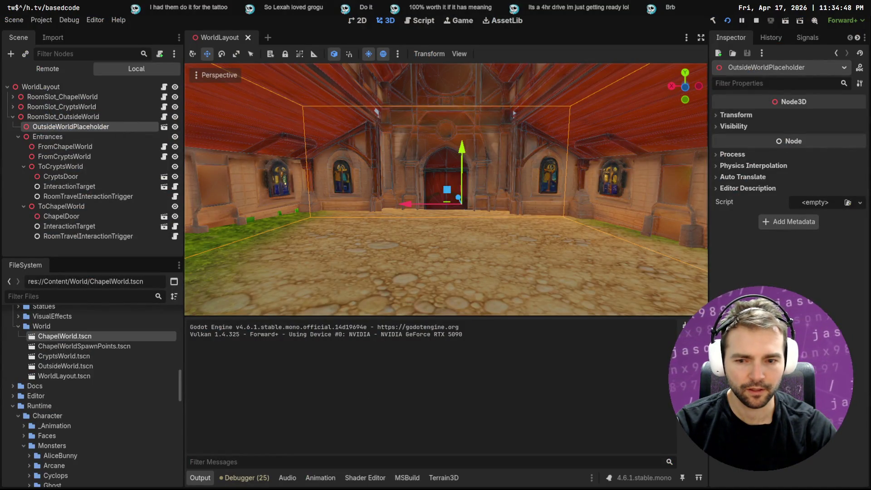
pyautogui.click(241, 477)
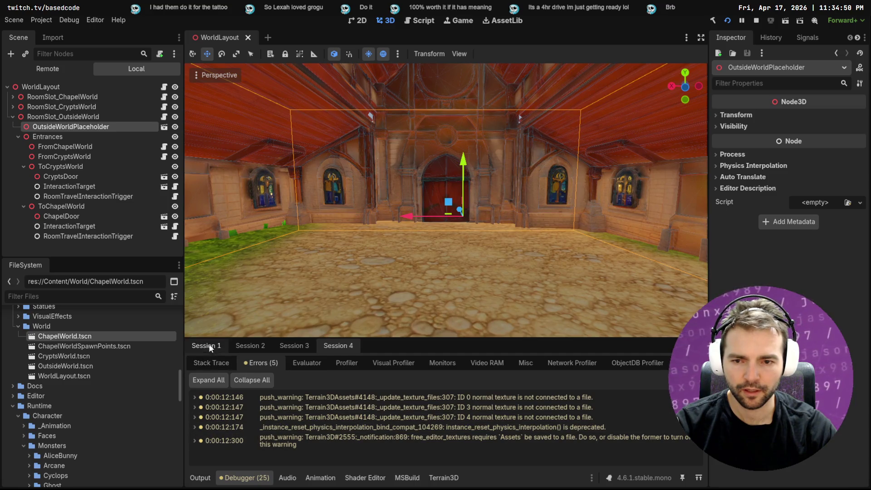
pyautogui.scroll(-2, 355, 434)
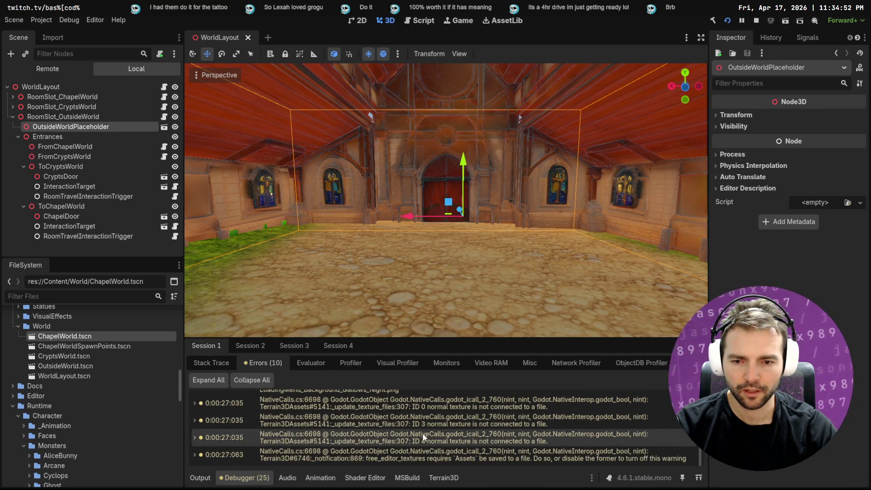
pyautogui.scroll(2, 427, 430)
pyautogui.press('F5')
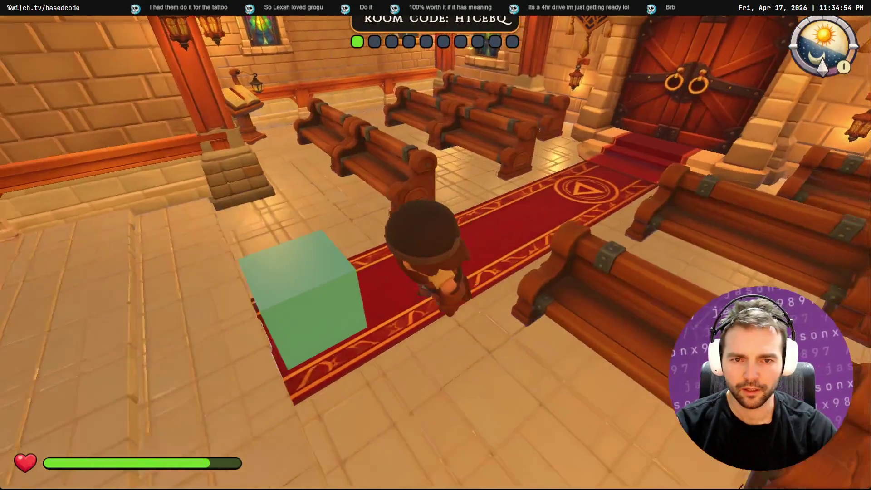
pyautogui.hotkey('alt', 'Tab')
pyautogui.scroll(-3, 338, 442)
pyautogui.hotkey('alt', 'Tab')
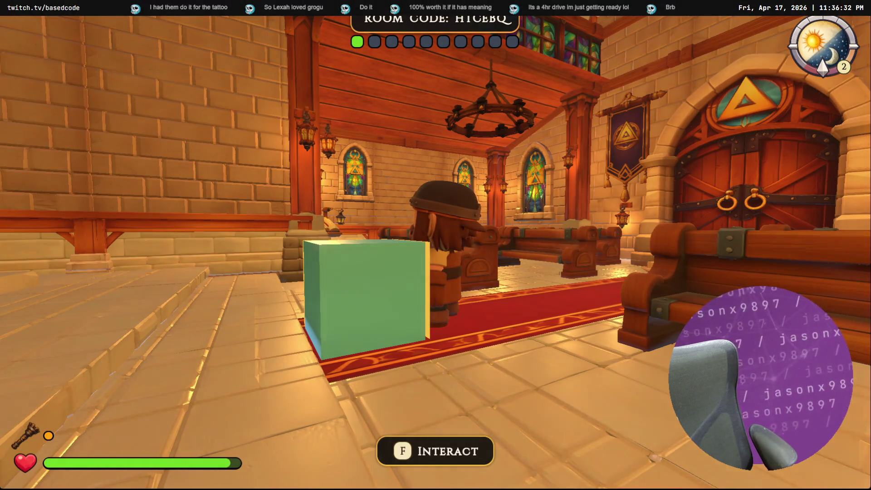
# - Move the camera around the chapel to face the doors, then switch to the coding assistant terminal
pyautogui.scroll(-2, 436, 245)
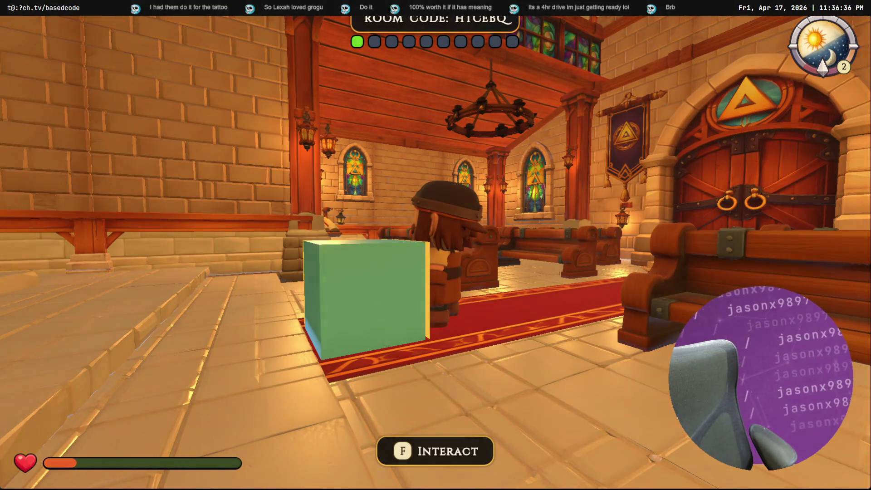
pyautogui.scroll(-2, 436, 245)
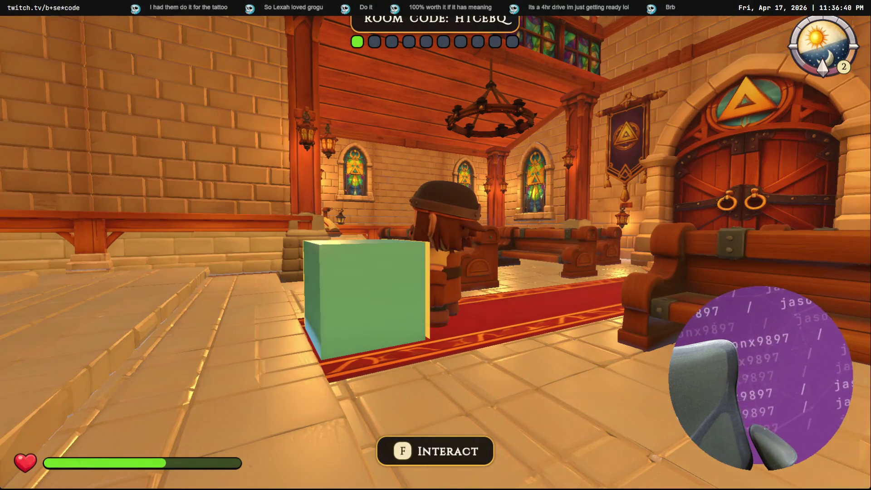
pyautogui.scroll(-1, 436, 245)
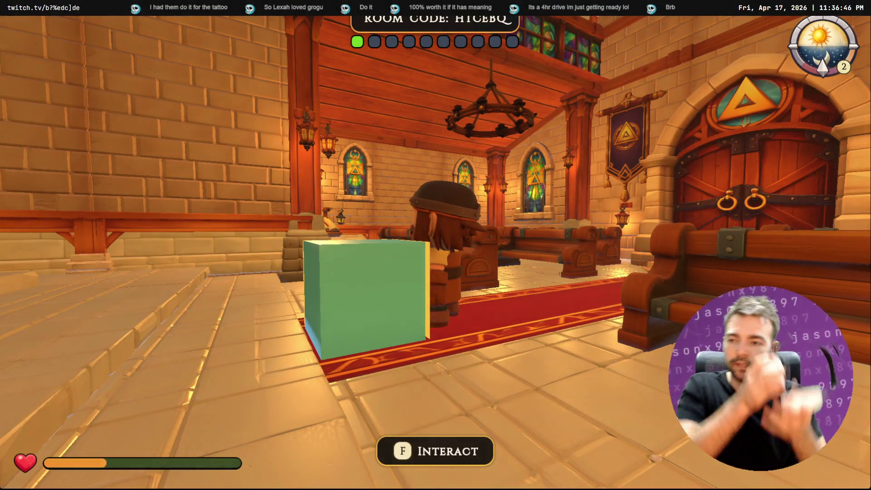
pyautogui.scroll(-1, 436, 244)
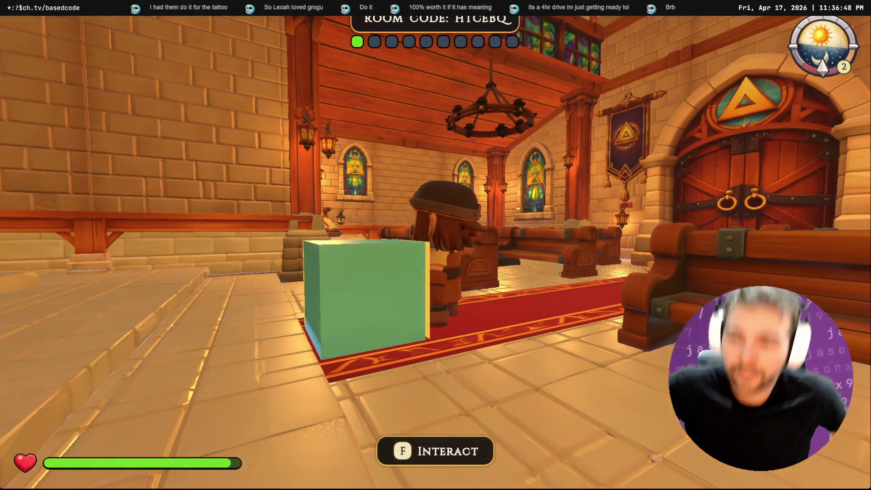
pyautogui.scroll(-1, 435, 245)
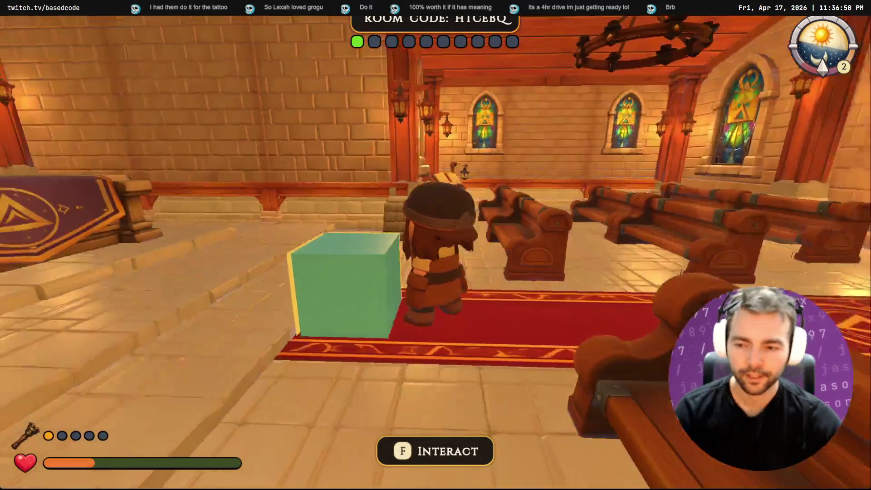
pyautogui.scroll(-1, 436, 245)
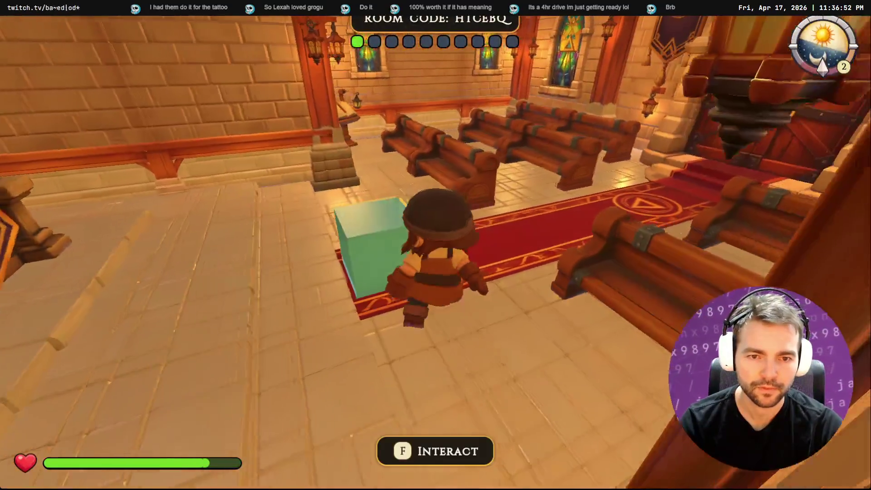
pyautogui.press('s')
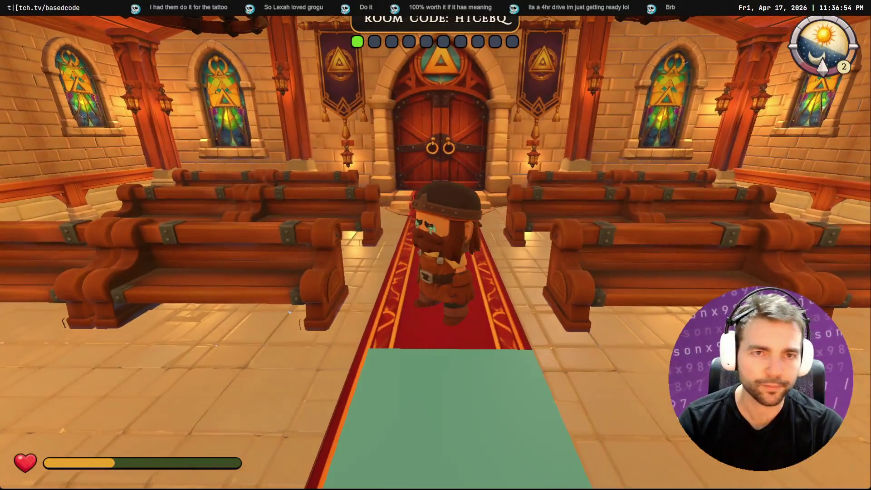
pyautogui.scroll(-1, 436, 245)
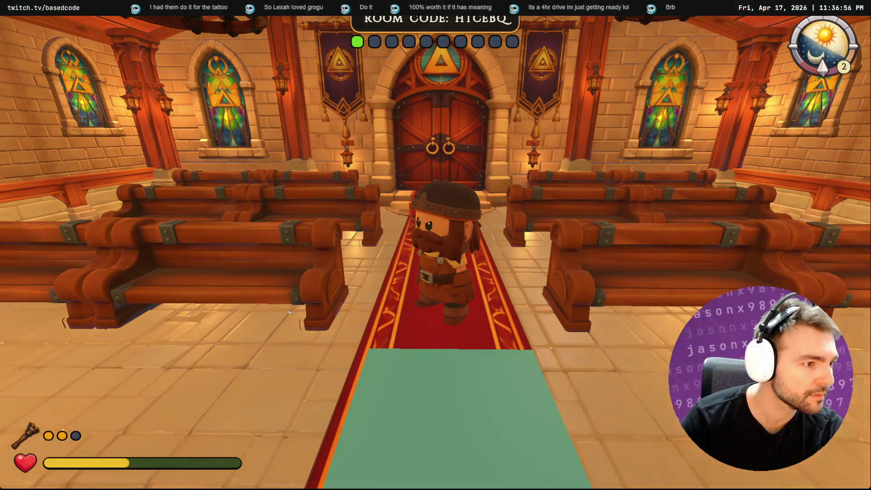
pyautogui.hotkey('alt', 'Tab')
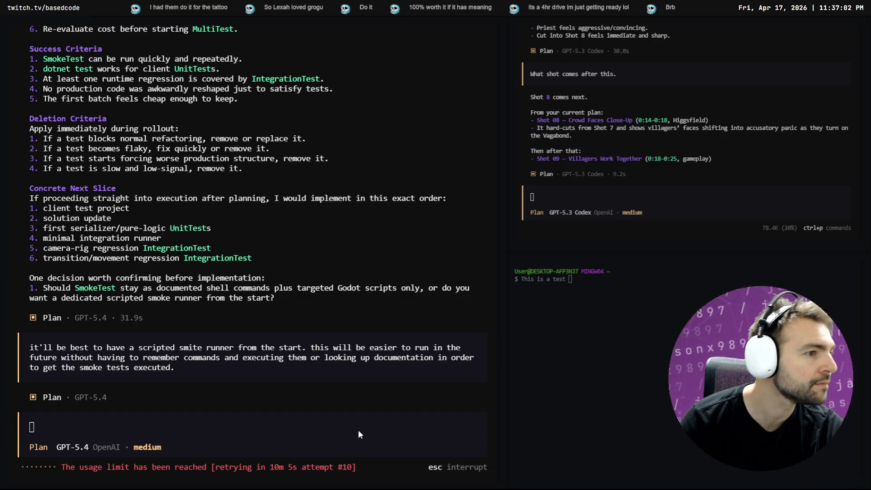
# - In Fork, open the full commit history and select the additive room loading commit
pyautogui.hotkey('alt', 'Tab')
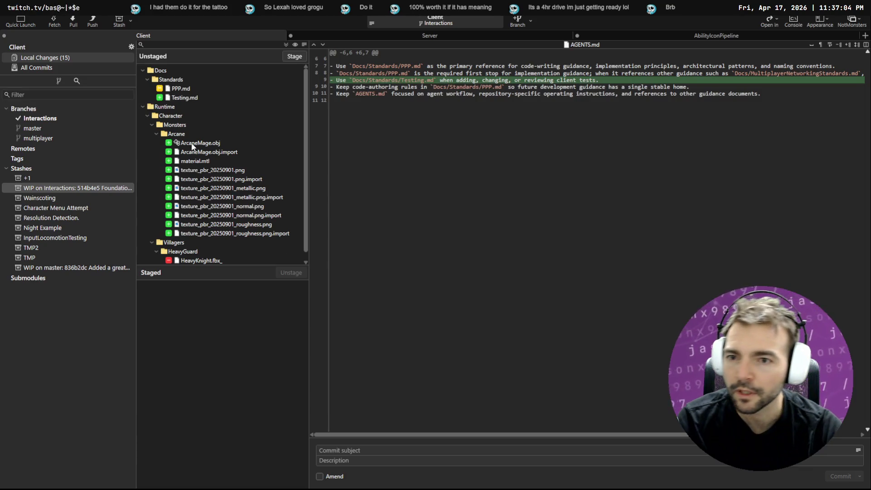
pyautogui.click(66, 187)
pyautogui.click(235, 58)
pyautogui.click(235, 48)
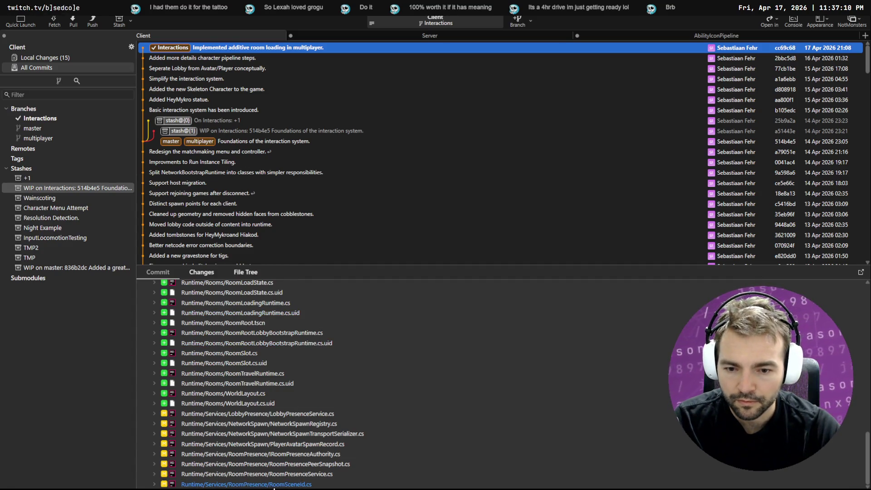
# - Expand and skim the diffs of the changed files, from NetworkSpawnRegistry.cs through RoomSceneId.cs
pyautogui.click(312, 414)
pyautogui.scroll(-5, 332, 357)
pyautogui.click(318, 424)
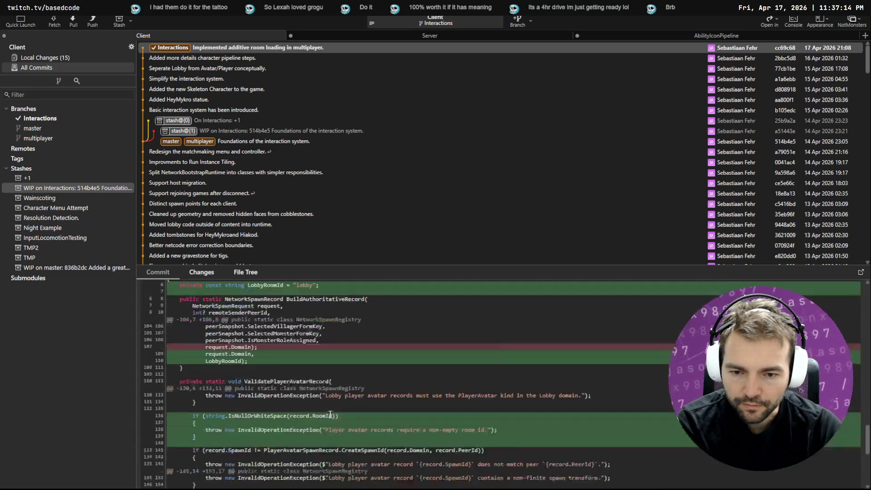
pyautogui.scroll(-10, 326, 399)
pyautogui.click(300, 433)
pyautogui.scroll(-5, 303, 417)
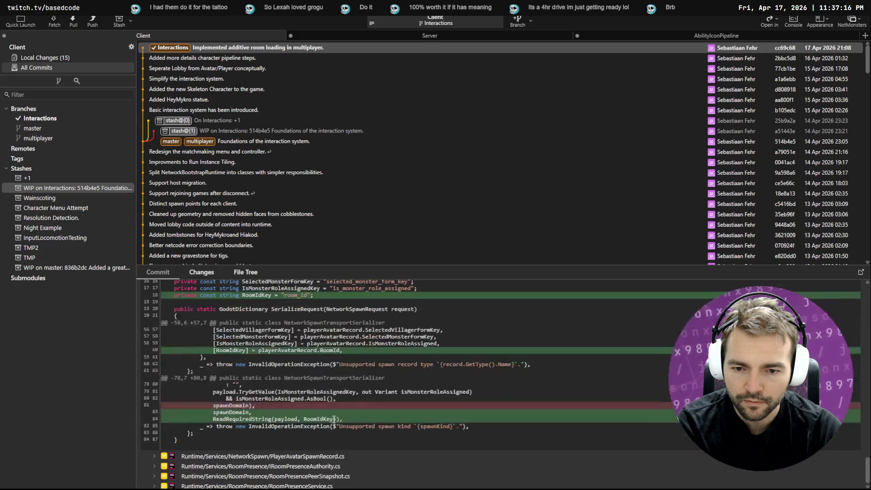
pyautogui.click(299, 444)
pyautogui.scroll(-3, 298, 447)
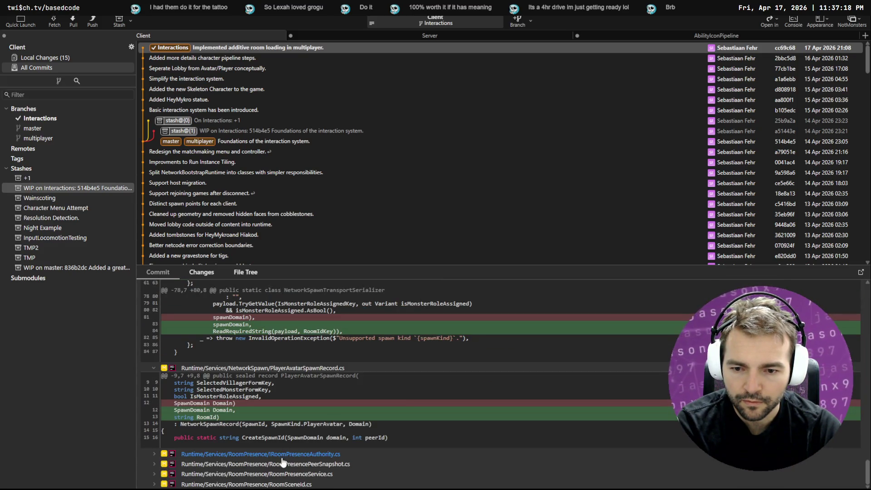
pyautogui.click(293, 449)
pyautogui.scroll(-3, 293, 452)
pyautogui.click(295, 463)
pyautogui.scroll(-3, 343, 436)
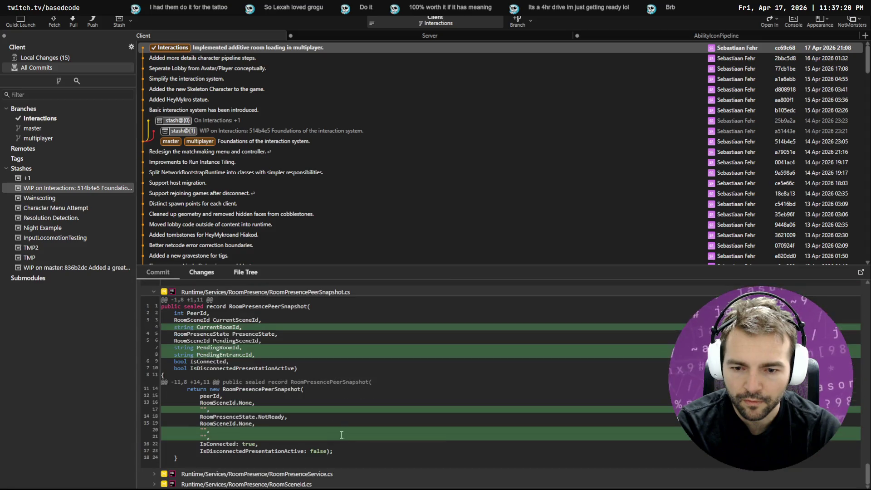
pyautogui.click(272, 474)
pyautogui.scroll(-10, 317, 408)
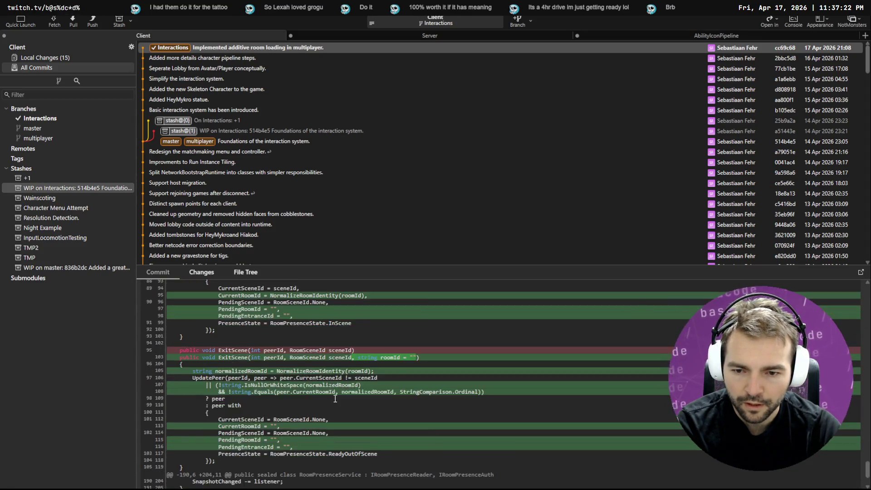
pyautogui.click(260, 483)
pyautogui.scroll(-2, 273, 454)
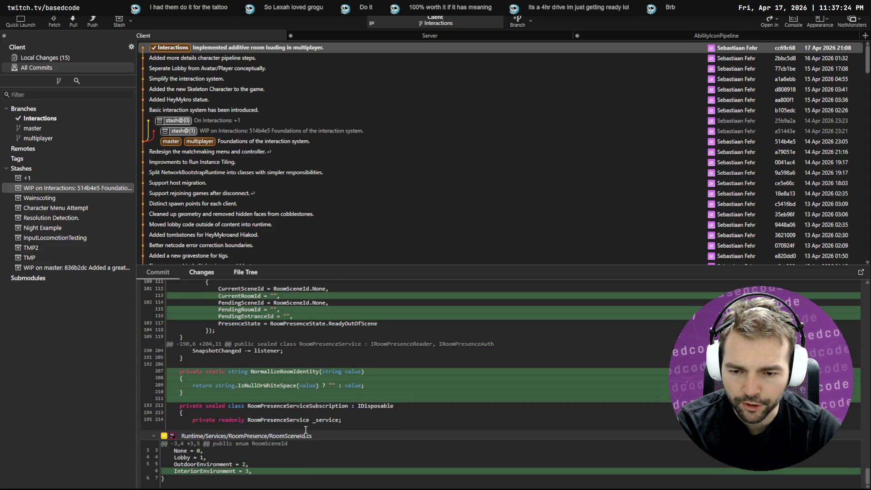
pyautogui.scroll(10, 280, 336)
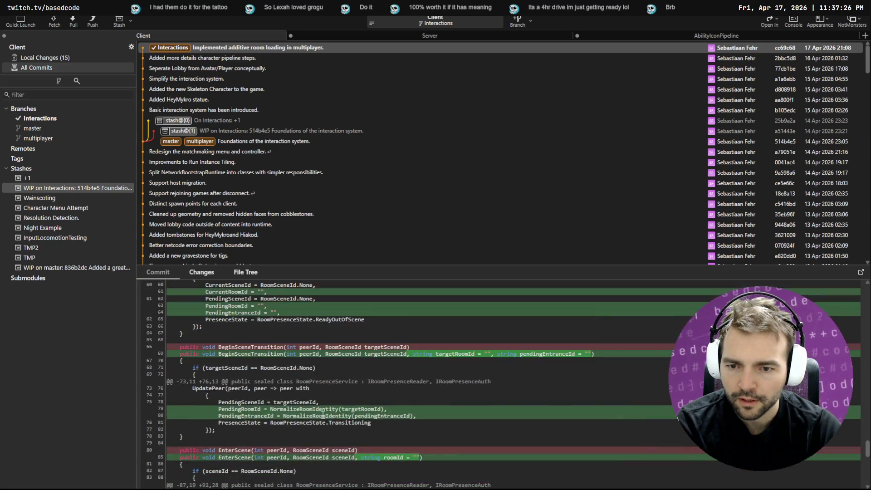
pyautogui.scroll(-3, 349, 415)
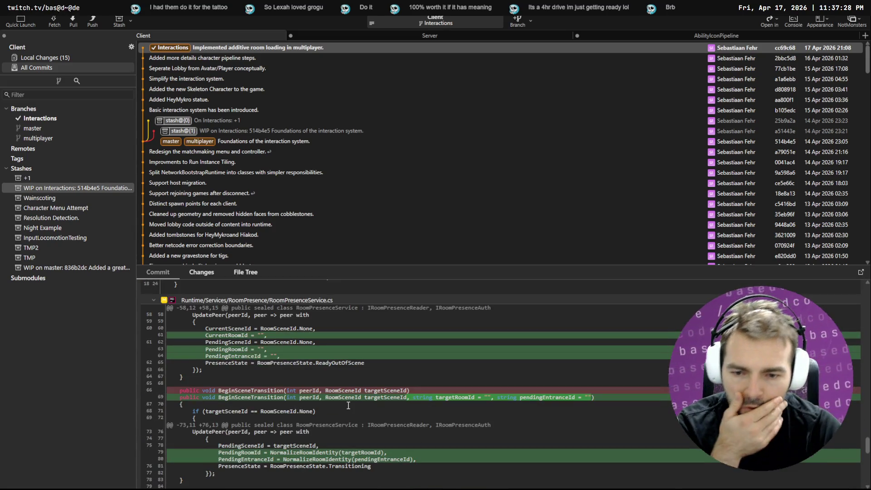
pyautogui.scroll(-6, 348, 405)
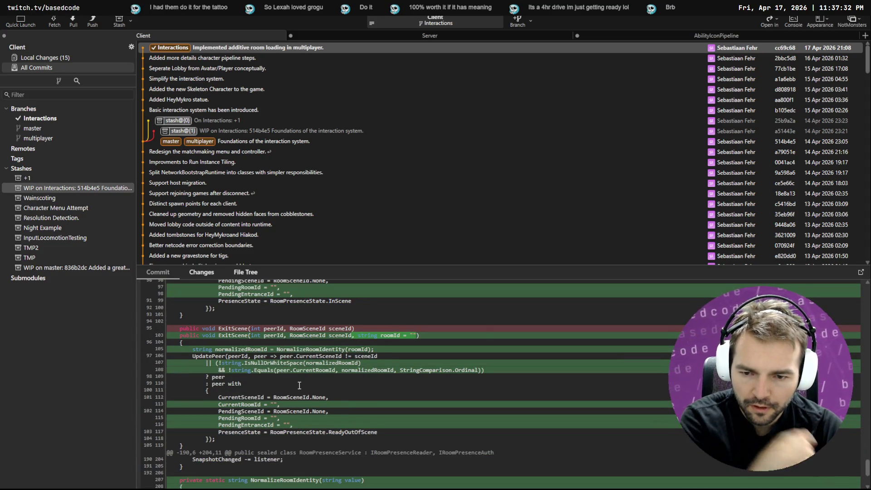
pyautogui.scroll(-10, 318, 403)
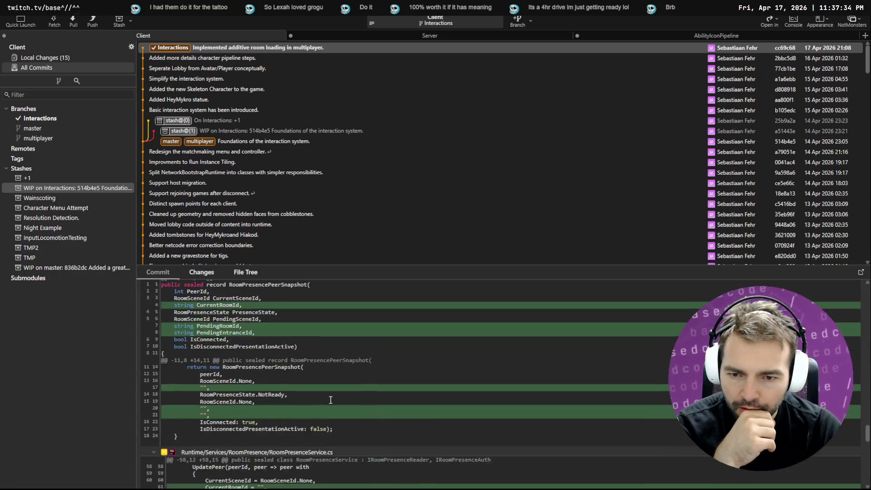
pyautogui.scroll(-10, 330, 408)
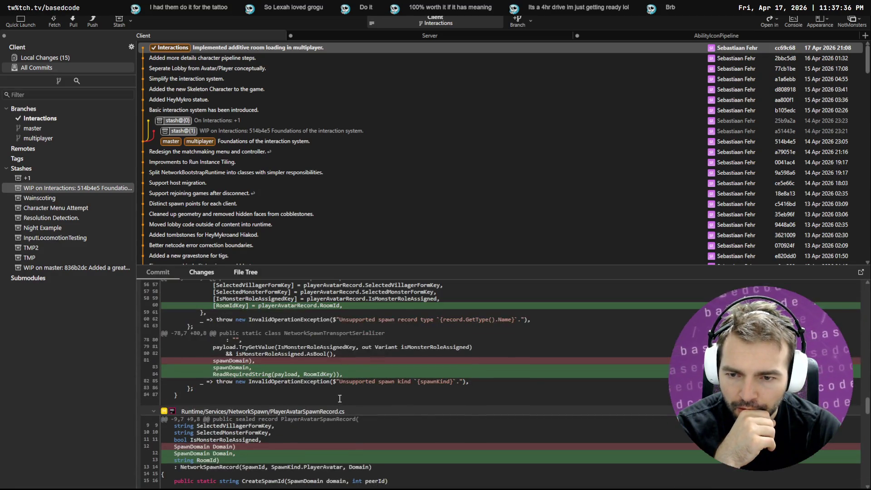
pyautogui.scroll(-10, 336, 402)
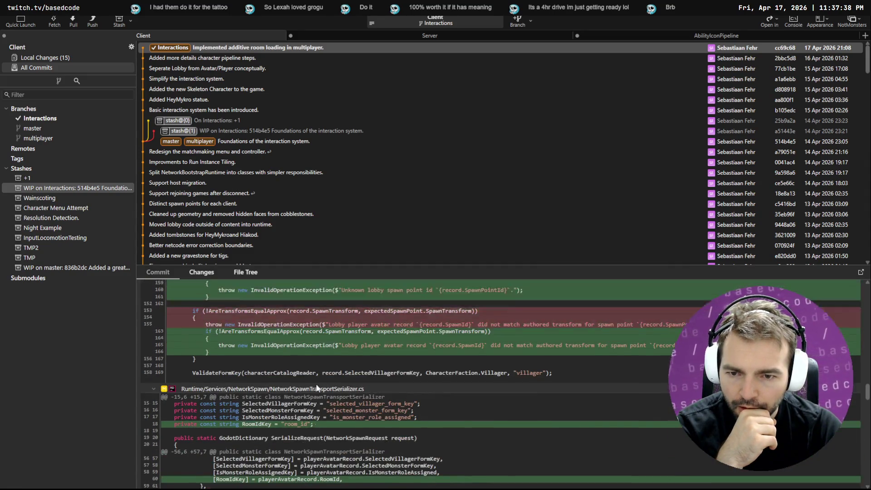
pyautogui.scroll(15, 324, 384)
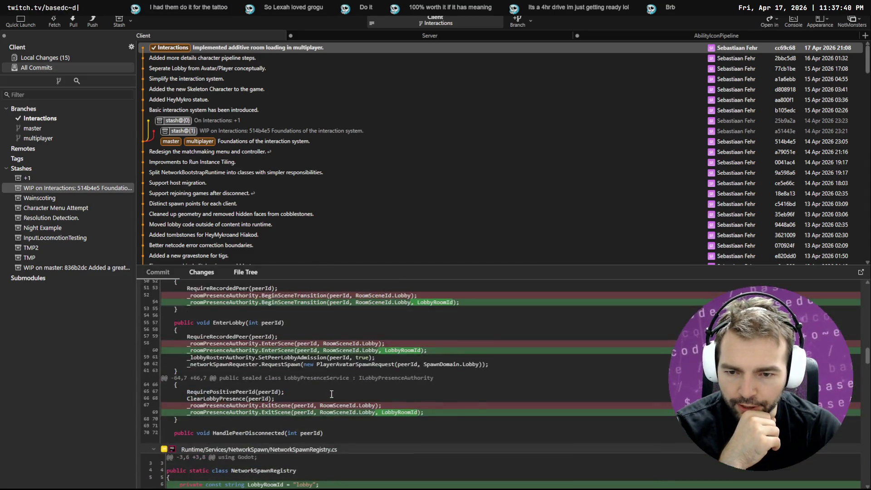
pyautogui.scroll(-3, 317, 399)
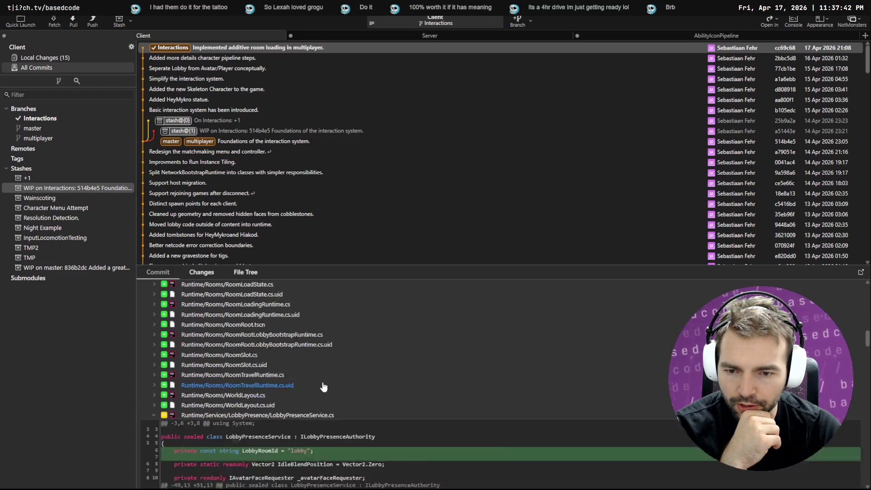
pyautogui.scroll(10, 254, 400)
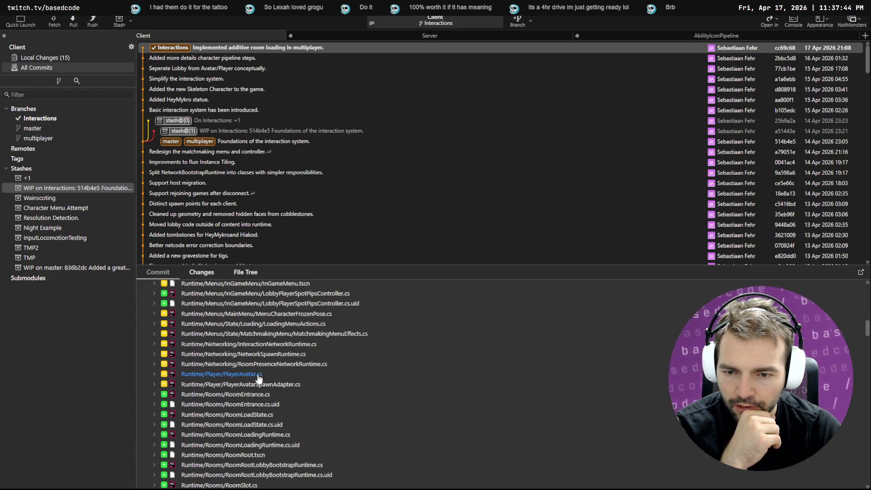
# - Expand the PlayerAvatarSpawnAdapter.cs diff and review its ShouldMaterialize method
pyautogui.click(270, 385)
pyautogui.scroll(-10, 295, 389)
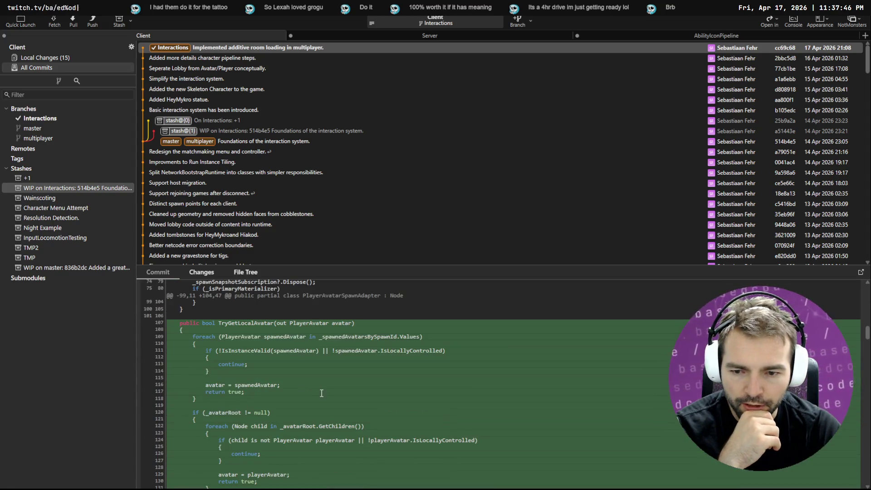
pyautogui.scroll(-15, 222, 332)
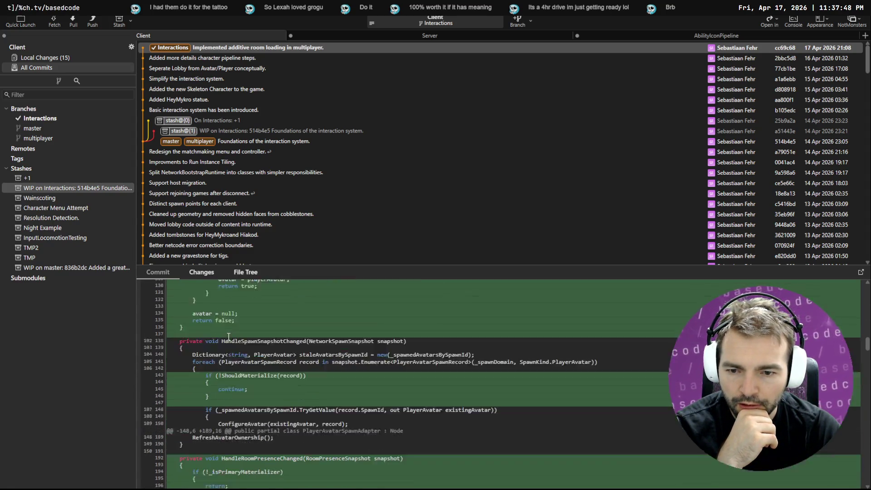
pyautogui.scroll(-3, 232, 339)
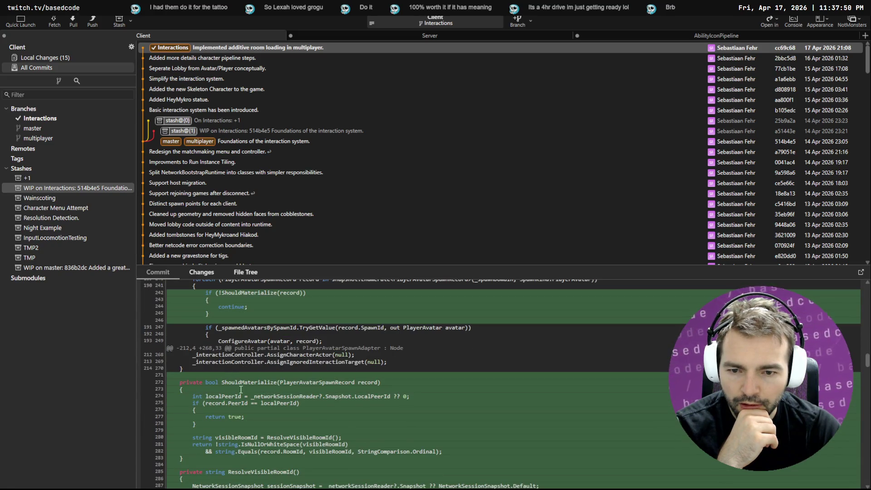
pyautogui.scroll(-2, 224, 387)
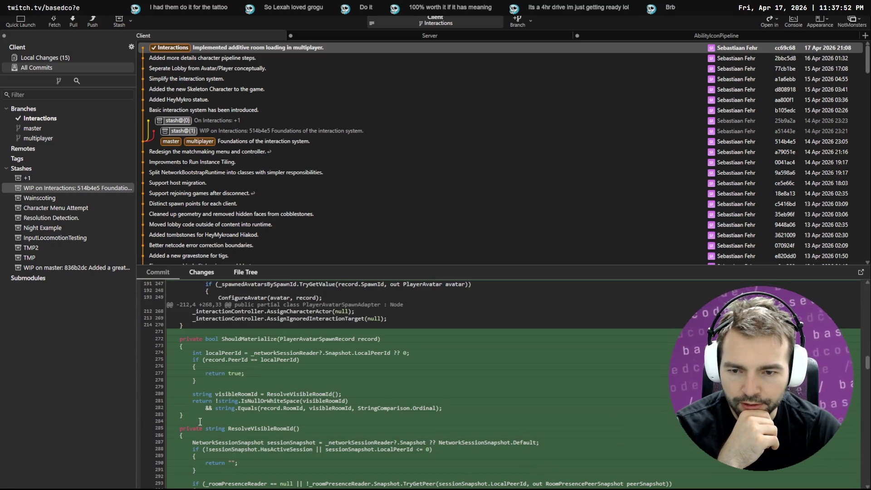
pyautogui.moveTo(191, 415); pyautogui.dragTo(169, 332)
pyautogui.scroll(-5, 212, 354)
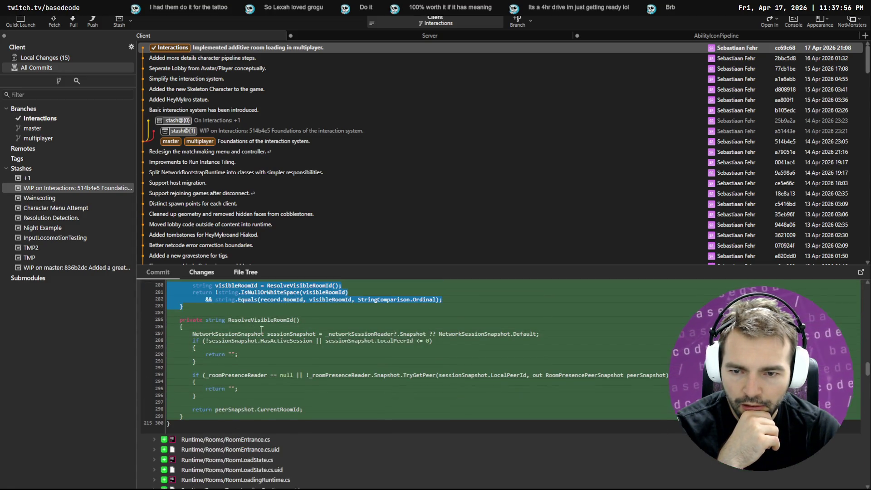
pyautogui.scroll(4, 264, 323)
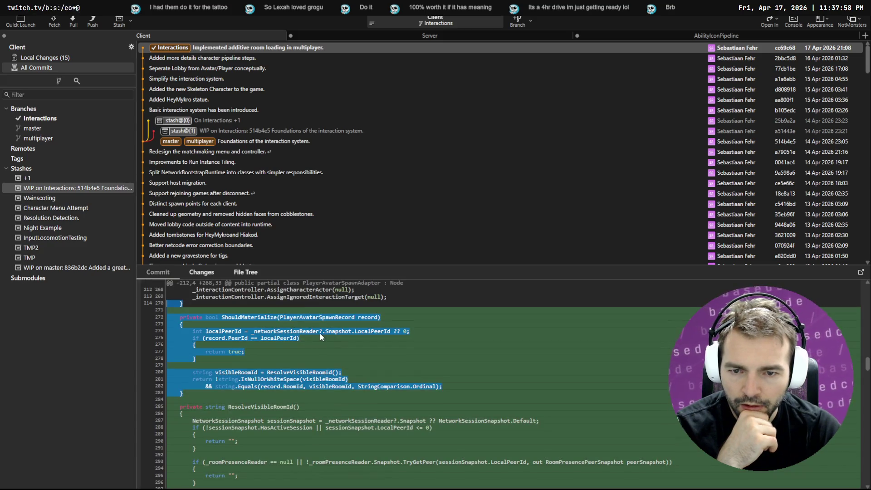
pyautogui.scroll(2, 227, 332)
pyautogui.scroll(-2, 235, 331)
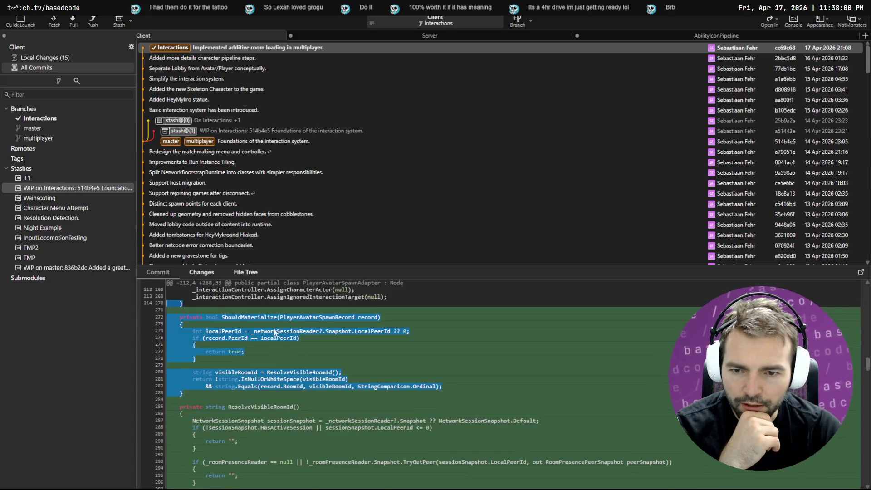
pyautogui.click(276, 331)
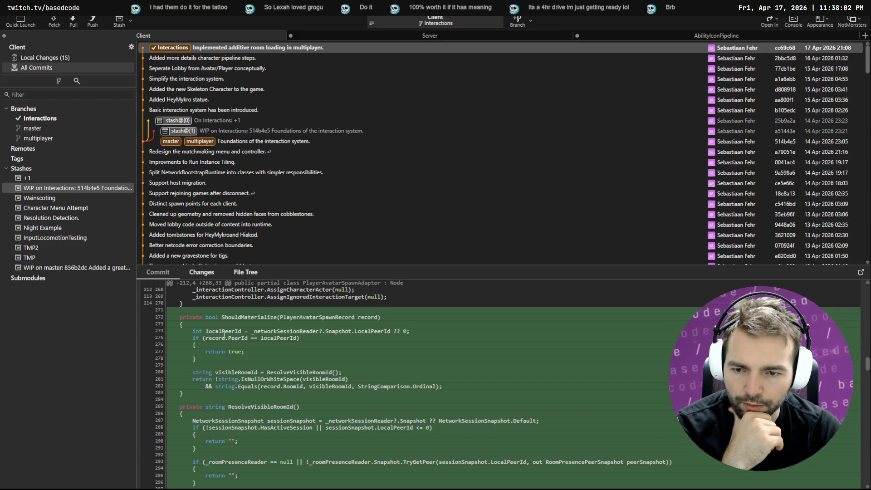
# - Review the room presence subscription line and the HandleRoomPresenceChanged handler in the diff
pyautogui.scroll(15, 249, 385)
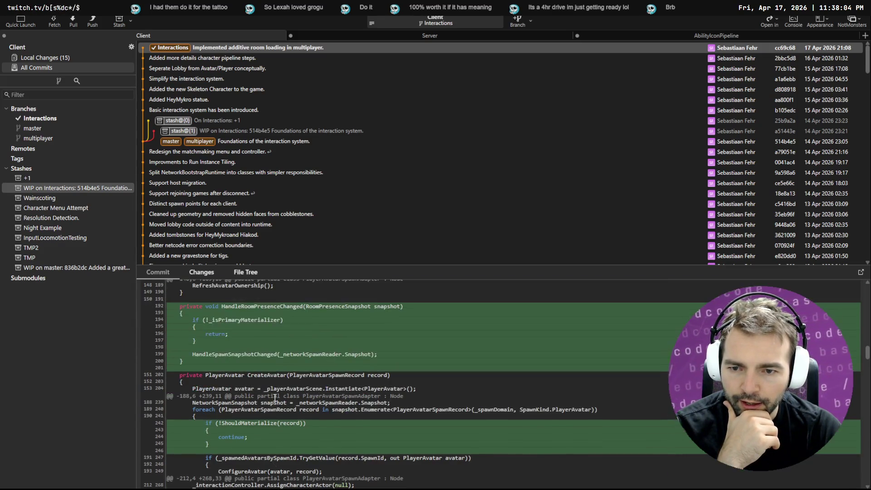
pyautogui.scroll(8, 257, 377)
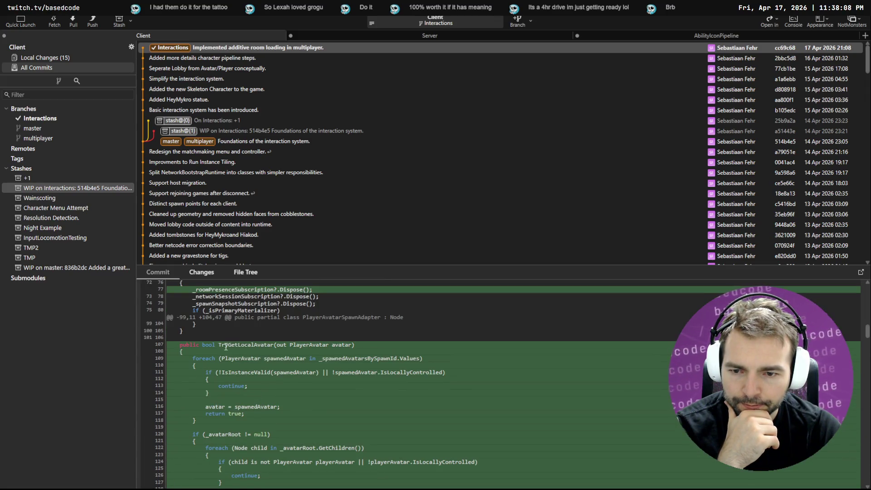
pyautogui.scroll(3, 225, 345)
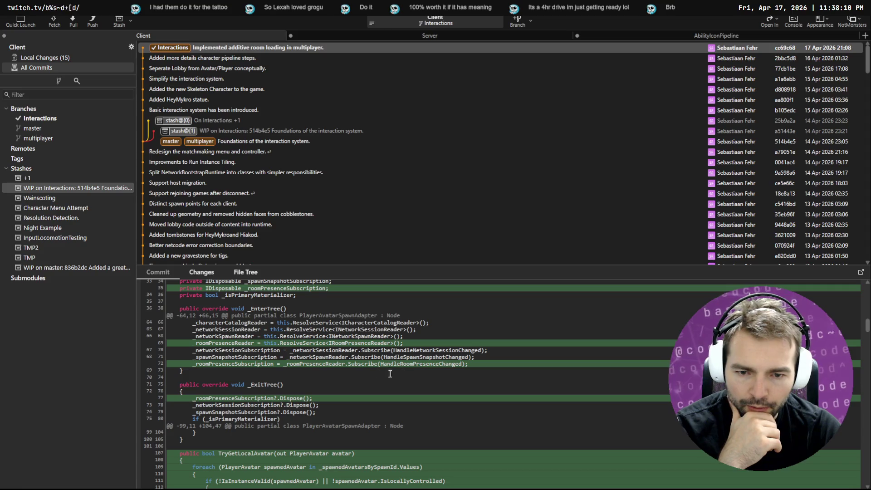
pyautogui.tripleClick(446, 366)
pyautogui.click(335, 372)
pyautogui.scroll(1, 335, 377)
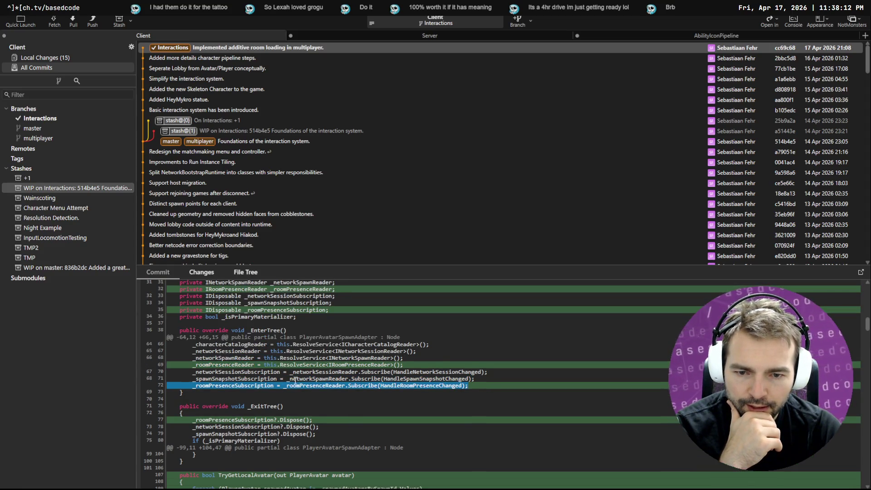
pyautogui.doubleClick(402, 385)
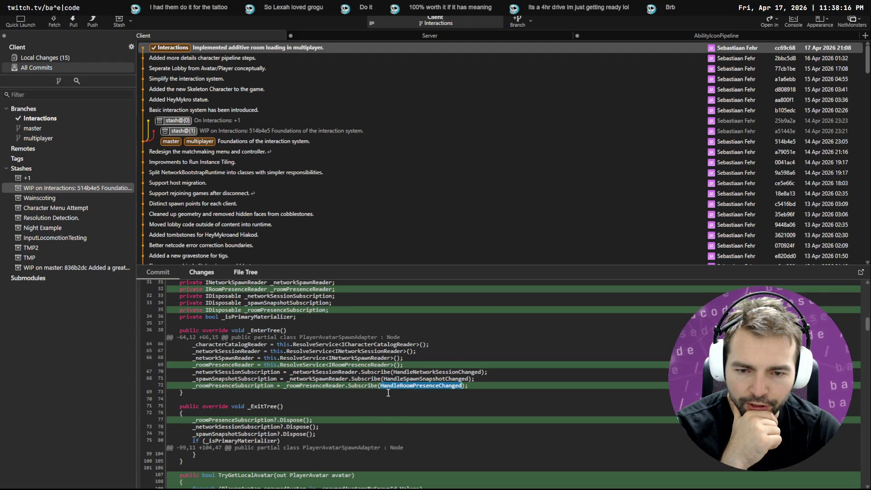
pyautogui.scroll(-3, 390, 393)
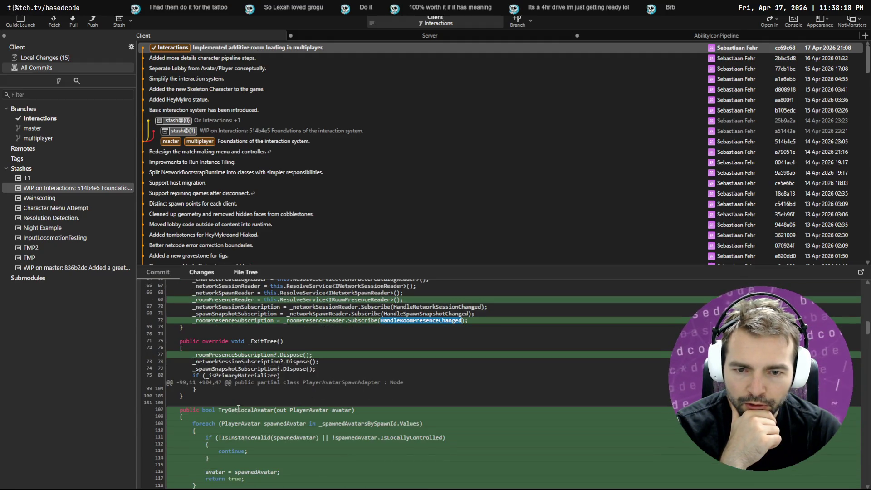
pyautogui.scroll(-4, 250, 386)
pyautogui.scroll(5, 284, 349)
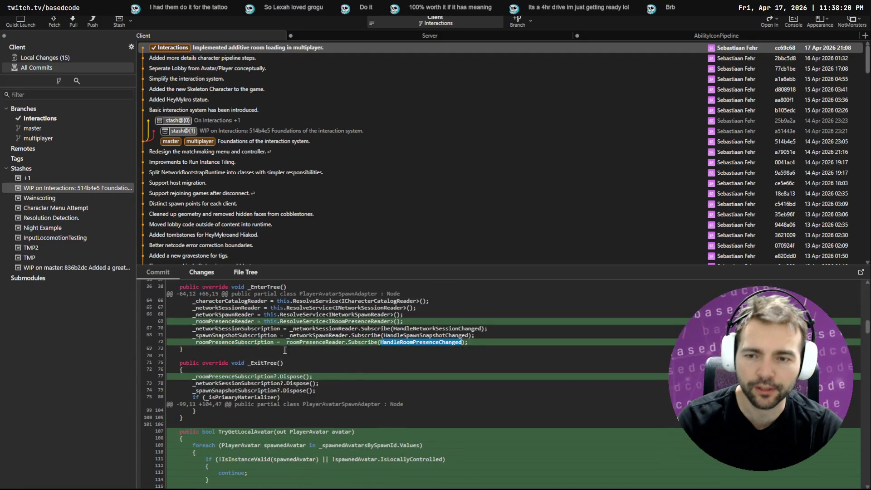
pyautogui.scroll(5, 303, 376)
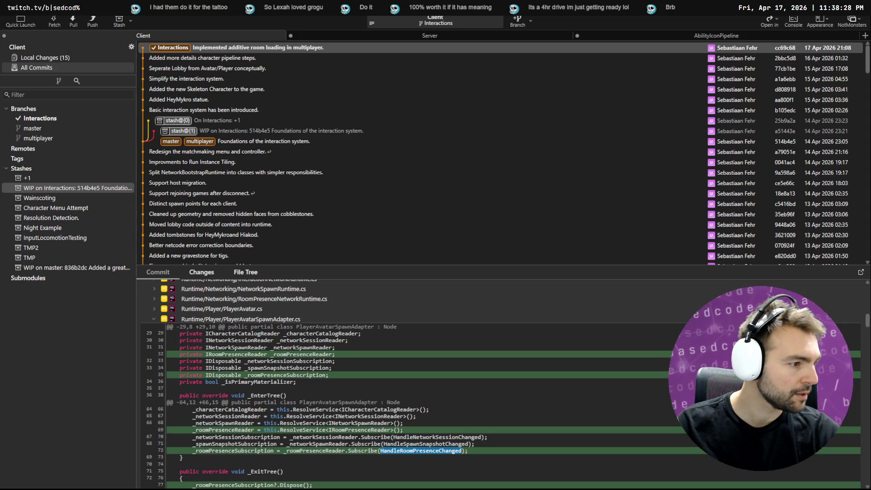
pyautogui.hotkey('alt', 'Tab')
# - In Rider, search for 'PlayerAvatar' and open PlayerAvatarSpawnAdapter.cs
pyautogui.click(489, 254)
pyautogui.press('shift')
pyautogui.press('shift')
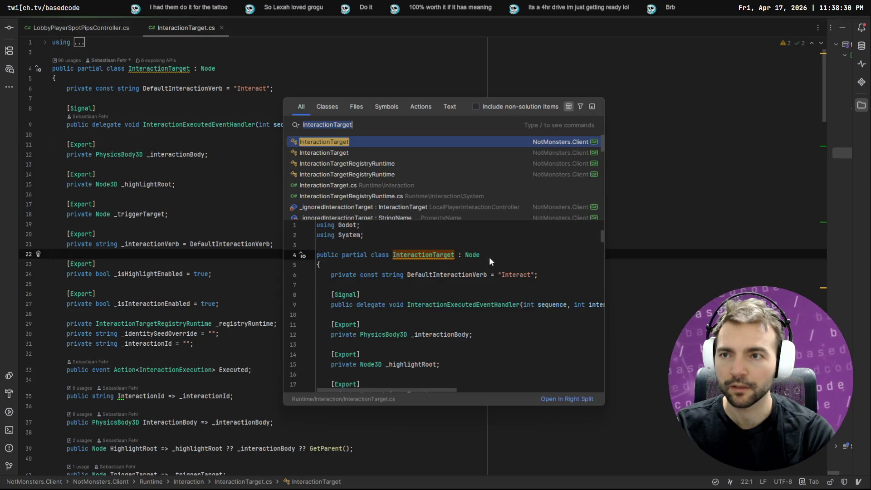
pyautogui.write('Playert')
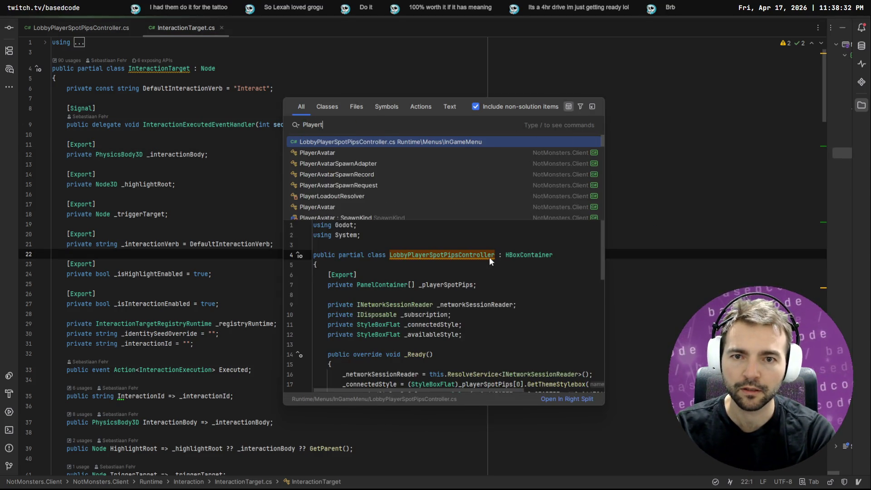
pyautogui.press('BackSpace')
pyautogui.write('rAvatarSpawn')
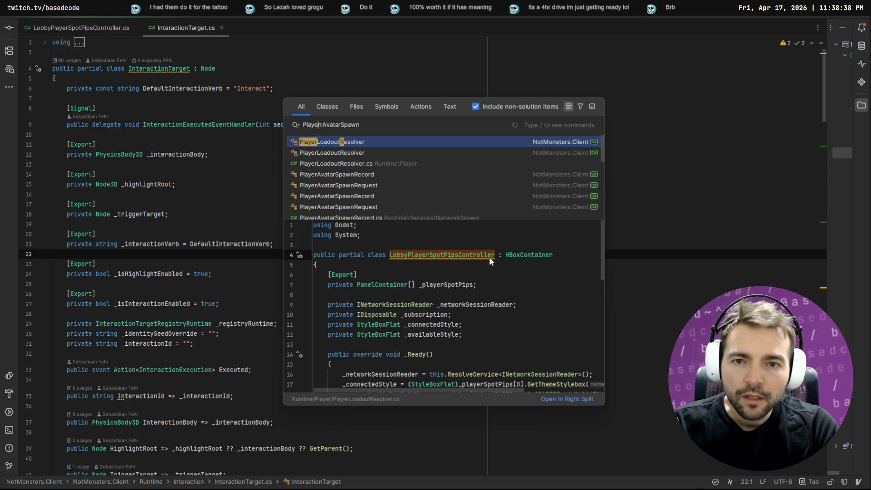
pyautogui.press('Return')
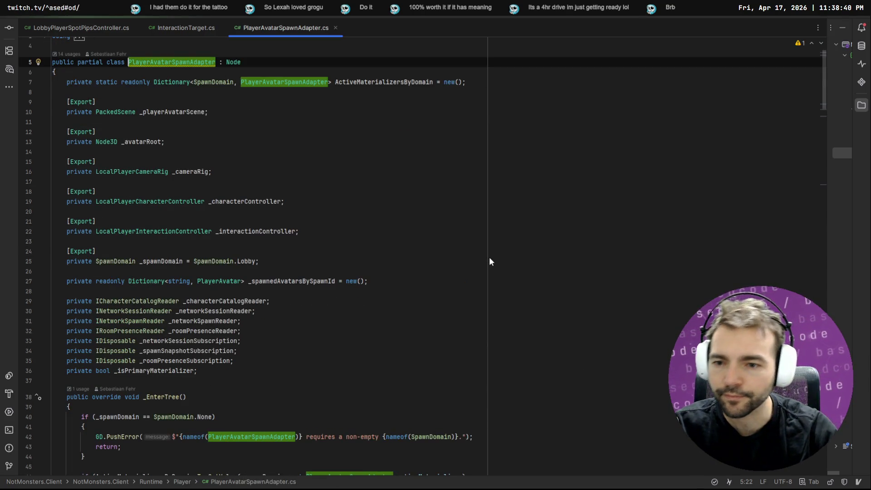
# - Highlight the usages of ActiveMaterializersByDomain, then go back to Fork's diff
pyautogui.scroll(-9, 500, 307)
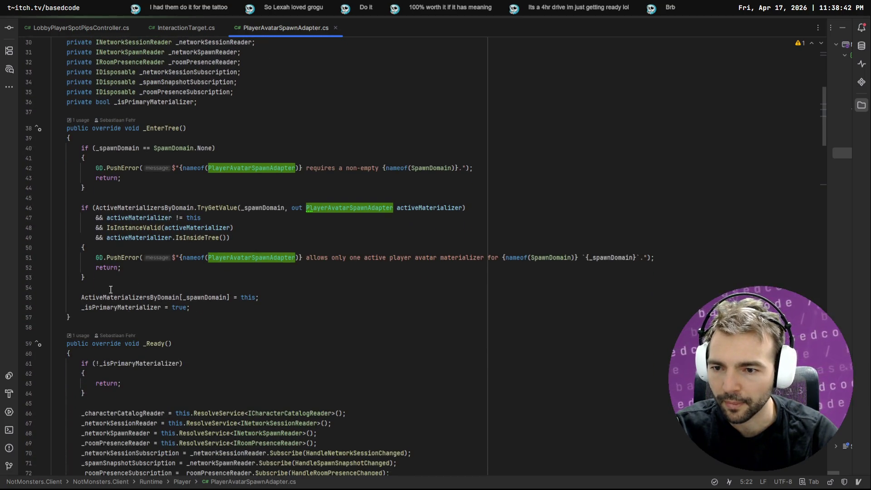
pyautogui.click(111, 297)
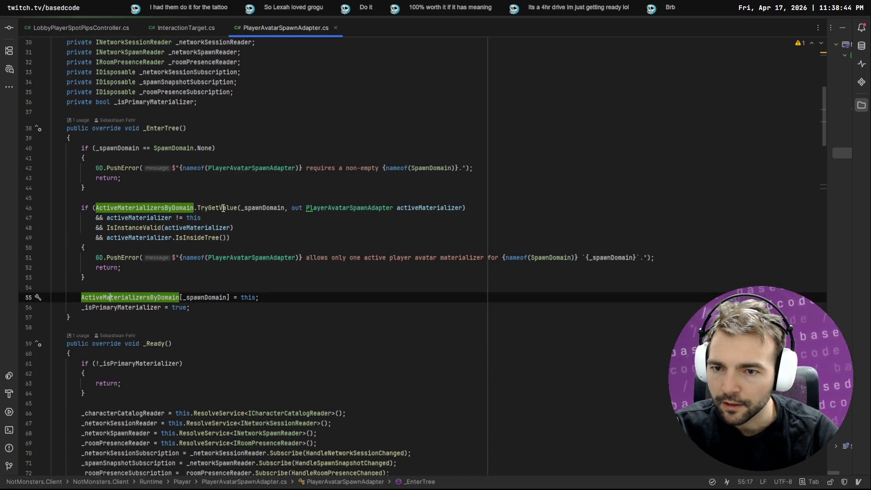
pyautogui.scroll(1, 99, 245)
pyautogui.scroll(-5, 96, 156)
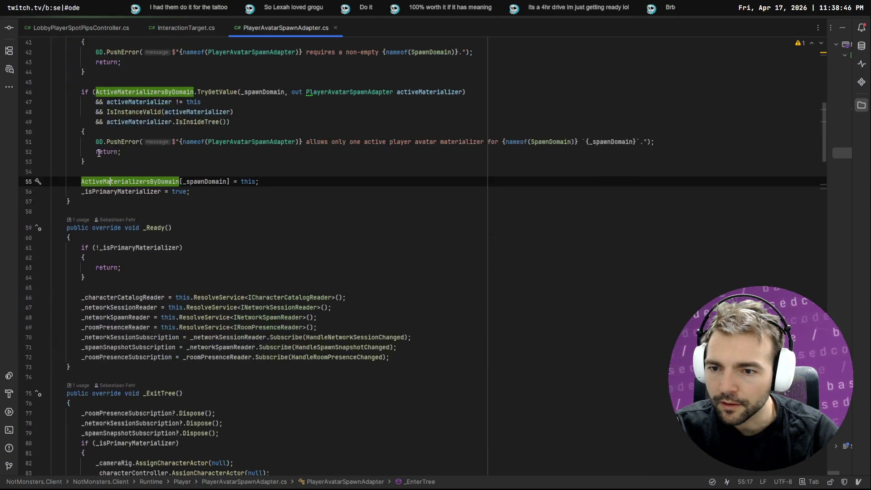
pyautogui.scroll(9, 257, 220)
pyautogui.scroll(-3, 257, 220)
pyautogui.hotkey('alt', 'Tab')
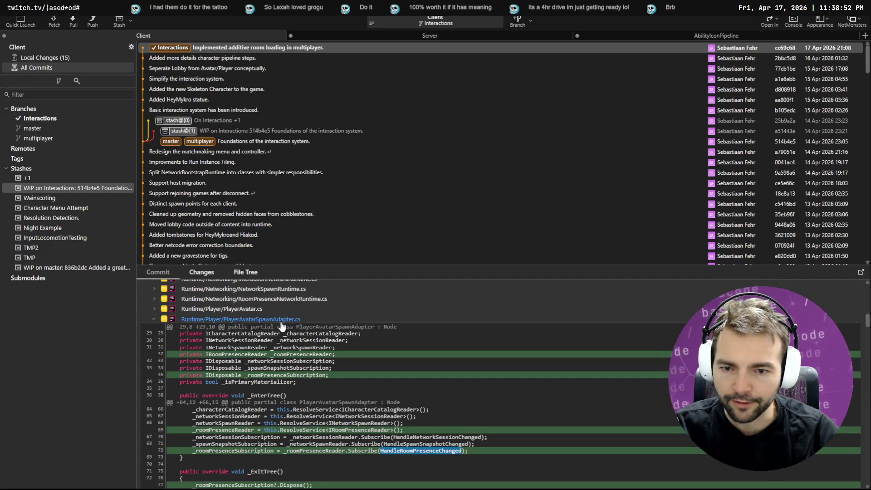
# - Compare the two new subscription lines in Fork's diff with the matching lines in Rider's _Ready method
pyautogui.hotkey('alt', 'Tab')
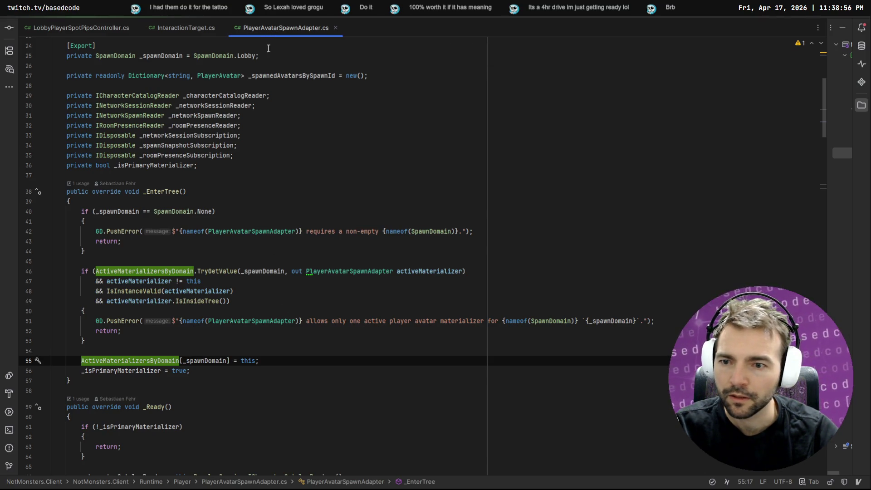
pyautogui.scroll(7, 204, 252)
pyautogui.scroll(-6, 203, 252)
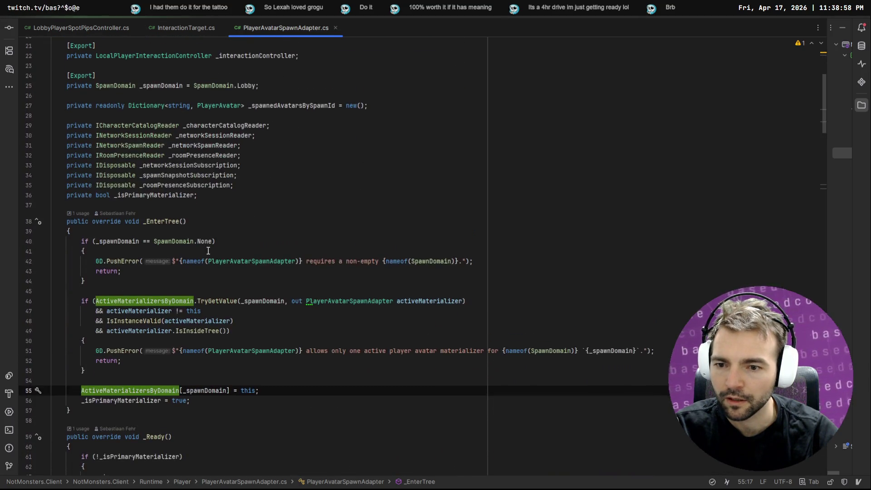
pyautogui.hotkey('alt', 'Tab')
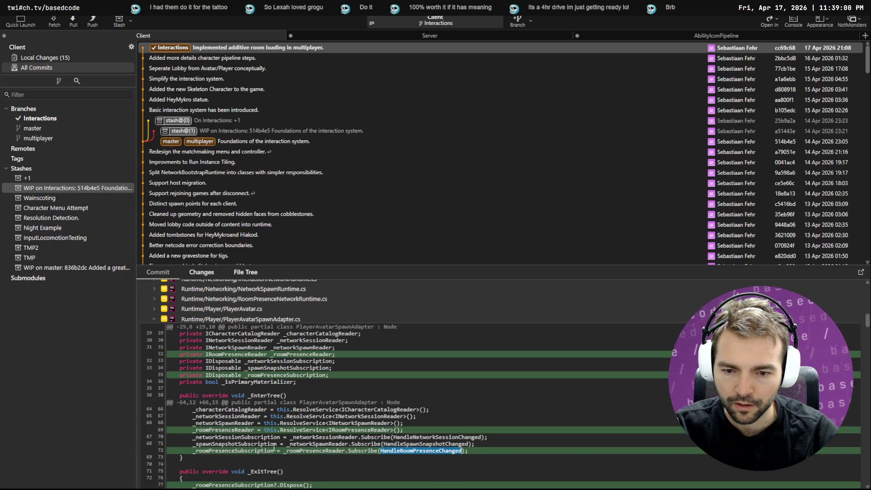
pyautogui.hotkey('alt', 'Tab')
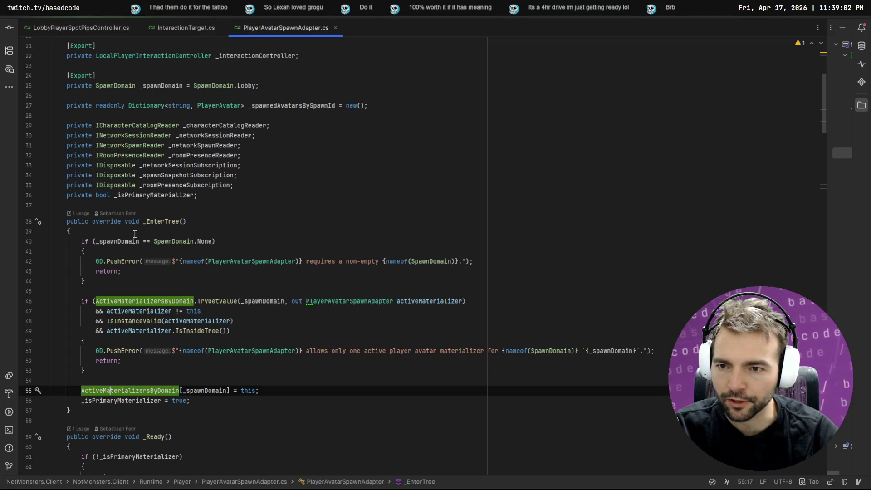
pyautogui.scroll(-3, 291, 391)
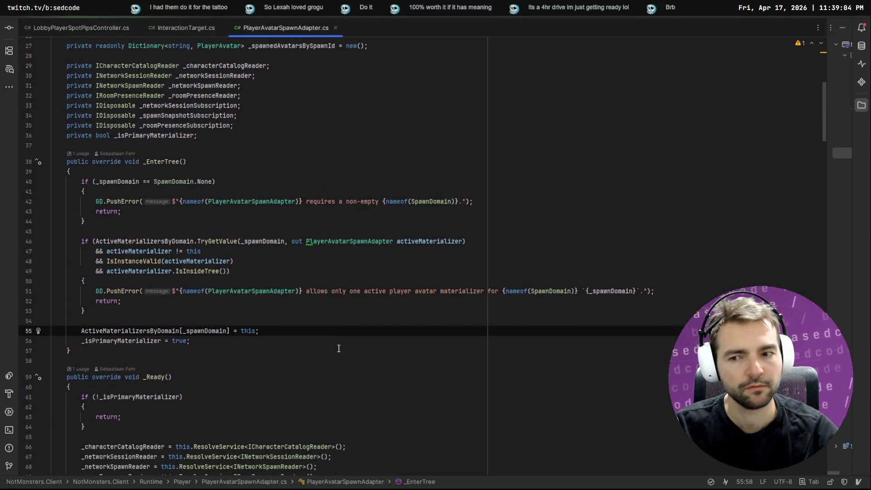
pyautogui.hotkey('alt', 'Tab')
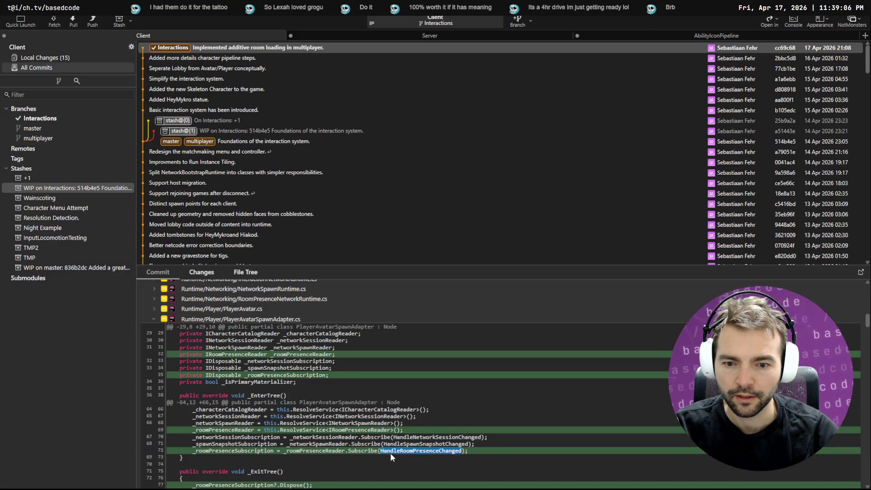
pyautogui.moveTo(470, 451); pyautogui.dragTo(162, 448)
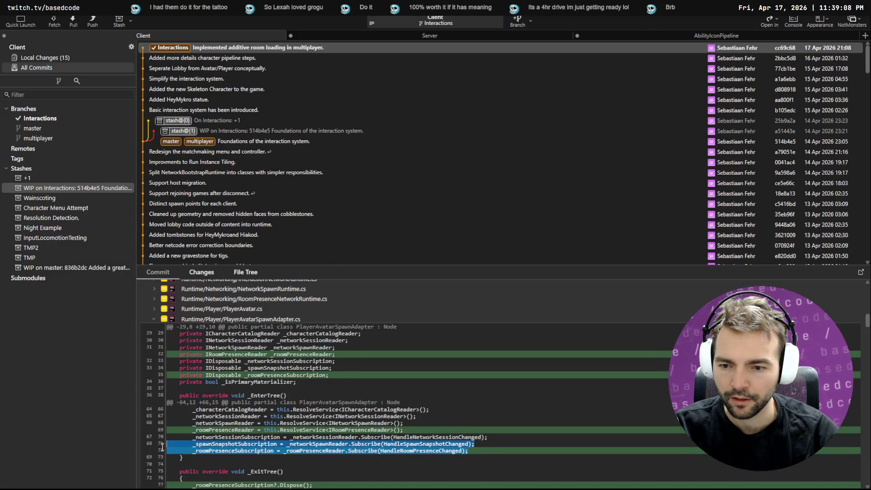
pyautogui.hotkey('alt', 'Tab')
pyautogui.scroll(-7, 71, 352)
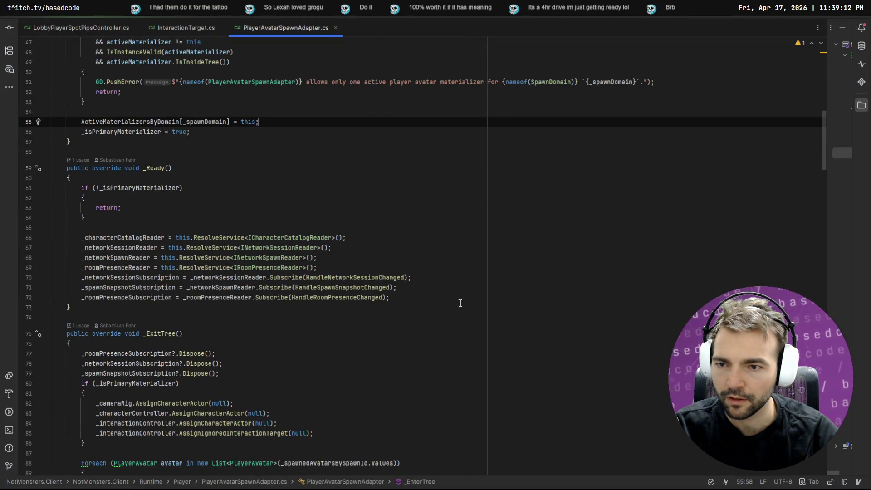
pyautogui.moveTo(458, 300)
pyautogui.mouseDown()
pyautogui.moveTo(79, 287)
pyautogui.moveTo(21, 297)
pyautogui.mouseUp()
# - Check the _roomPresenceReader and subscription fields in _Ready and insert a blank line after the reader assignments
pyautogui.click(320, 315)
pyautogui.click(322, 298)
pyautogui.hotkey('ctrl', 'Left')
pyautogui.hotkey('ctrl', 'Left')
pyautogui.hotkey('ctrl', 'Left')
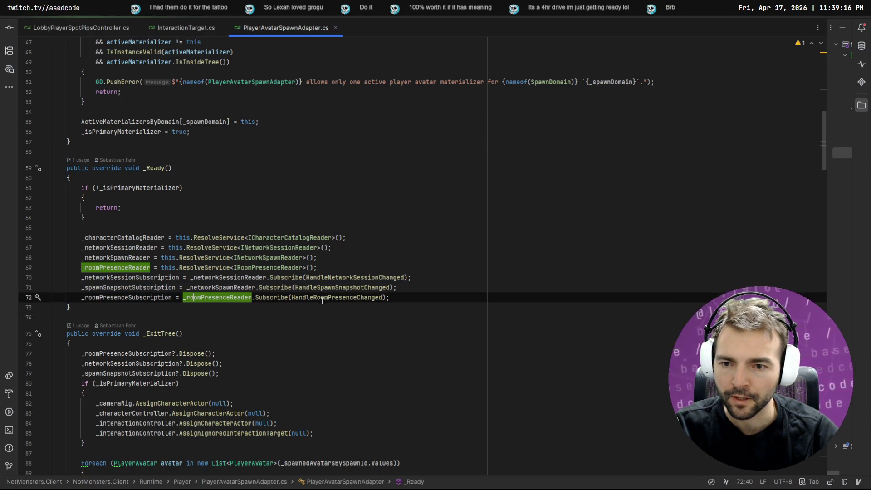
pyautogui.scroll(-1, 345, 295)
pyautogui.click(400, 241)
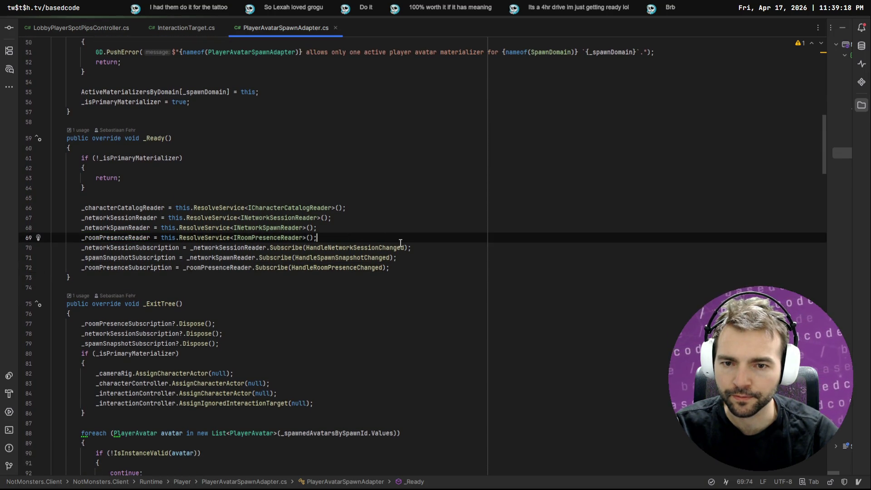
pyautogui.click(113, 239)
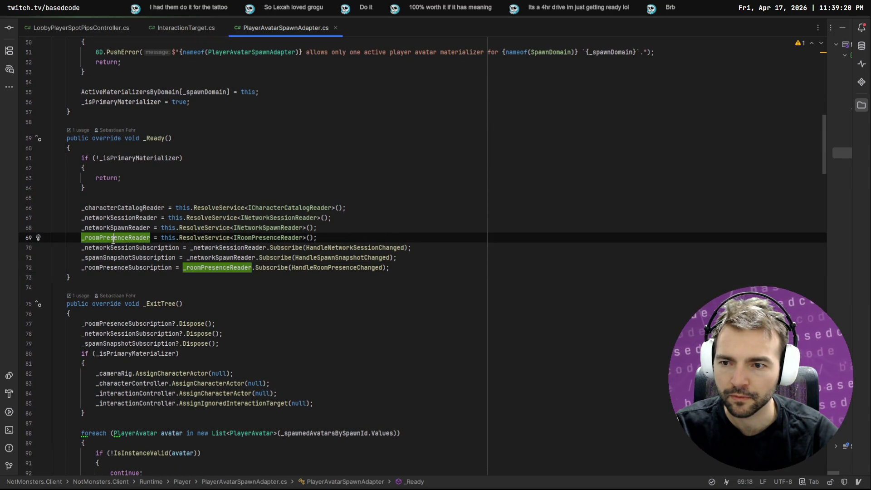
pyautogui.click(118, 268)
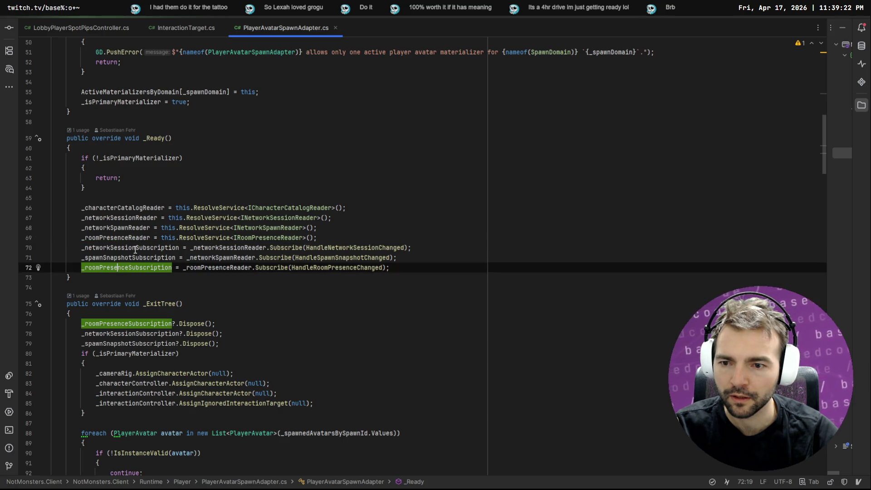
pyautogui.click(135, 249)
pyautogui.click(133, 258)
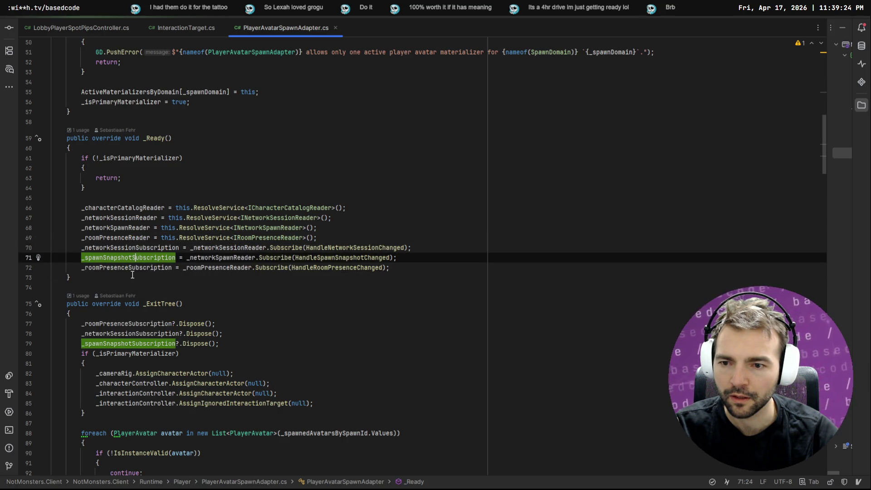
pyautogui.click(123, 248)
pyautogui.click(338, 238)
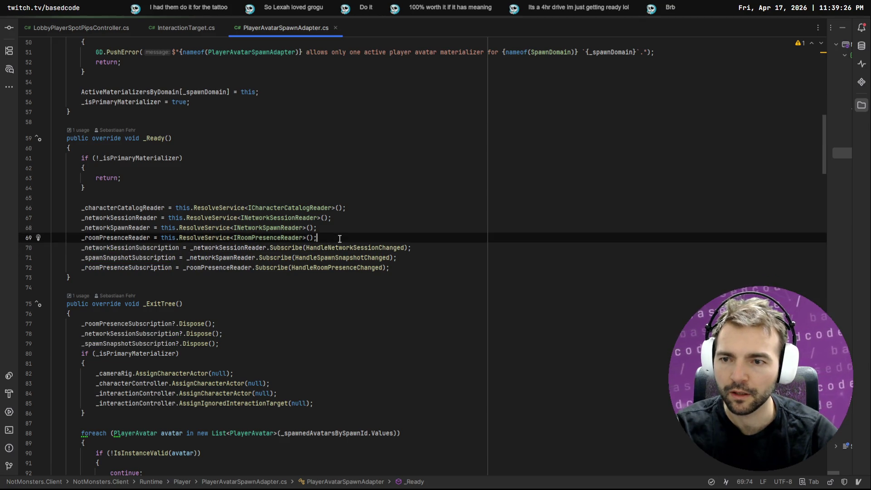
pyautogui.press('Return')
pyautogui.click(272, 188)
pyautogui.scroll(-3, 254, 168)
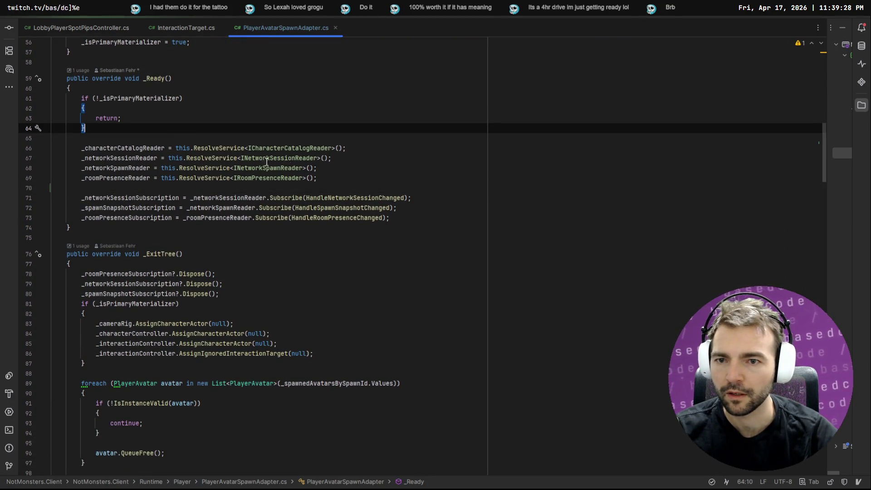
# - Trace _isPrimaryMaterializer and ActiveMaterializersByDomain from the declaration through their use in _ExitTree
pyautogui.click(122, 97)
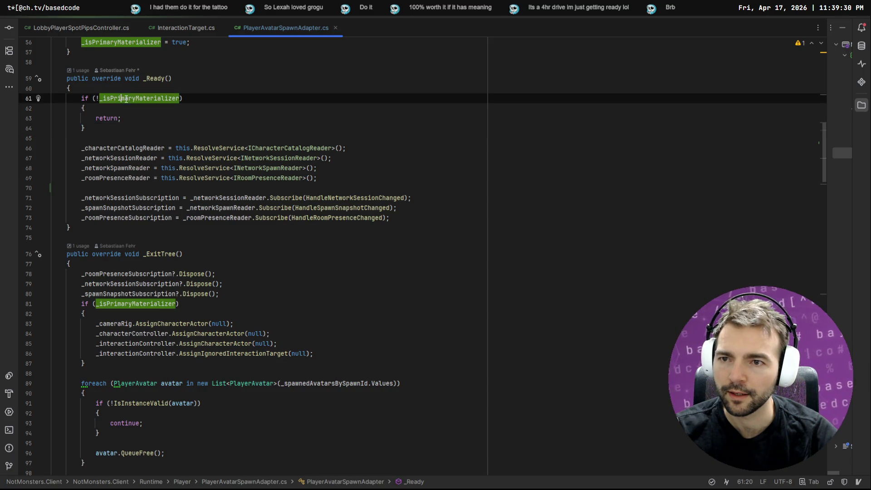
pyautogui.scroll(-4, 200, 113)
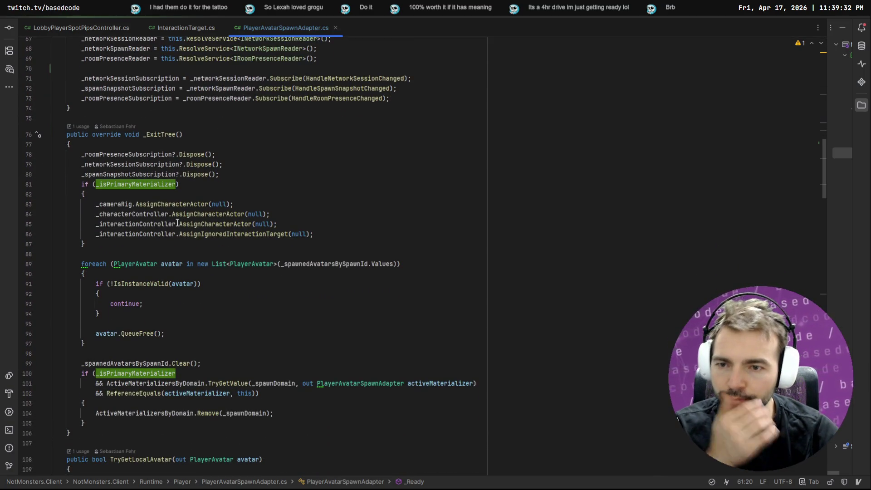
pyautogui.scroll(-2, 204, 218)
pyautogui.scroll(5, 181, 248)
pyautogui.hotkey('ctrl', 'b')
pyautogui.scroll(-3, 139, 327)
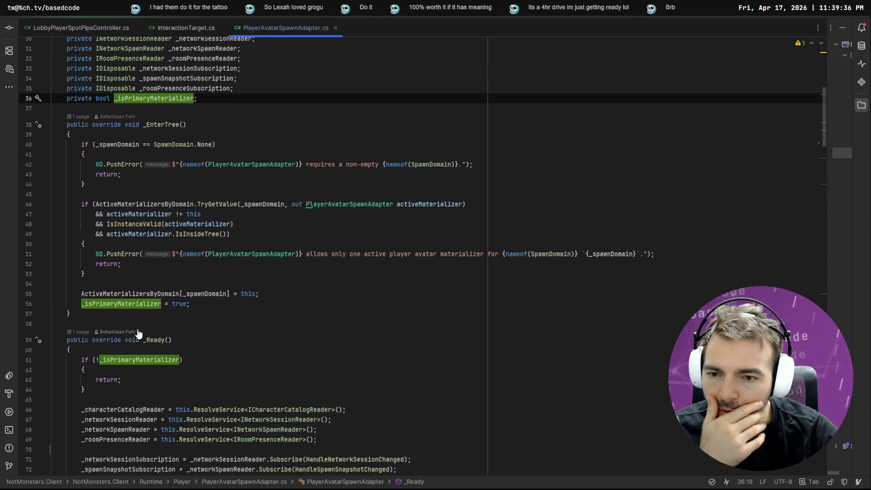
pyautogui.click(131, 305)
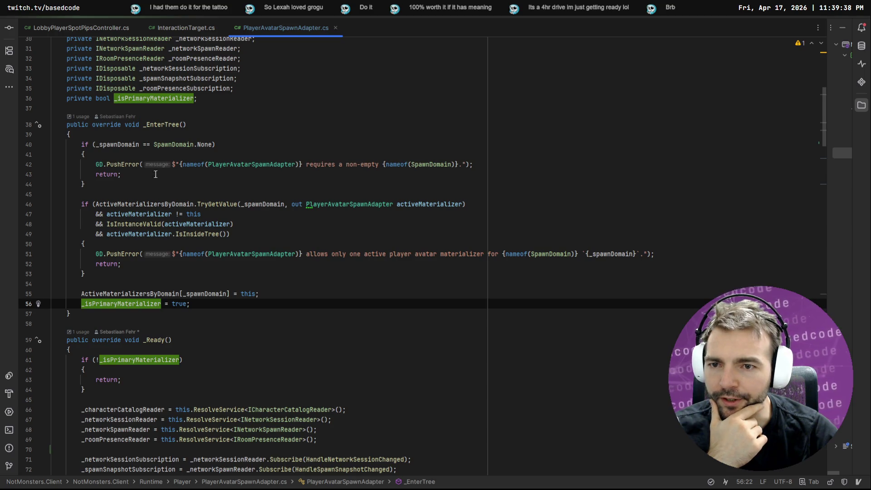
pyautogui.click(143, 204)
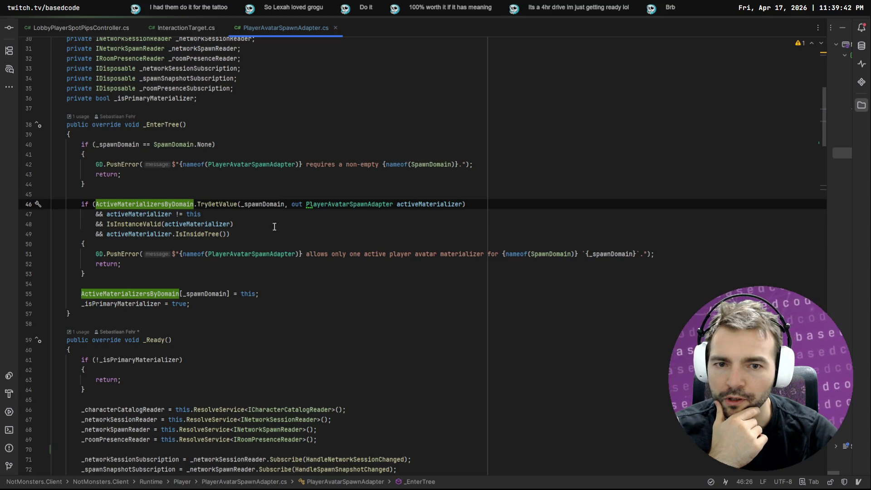
pyautogui.click(263, 204)
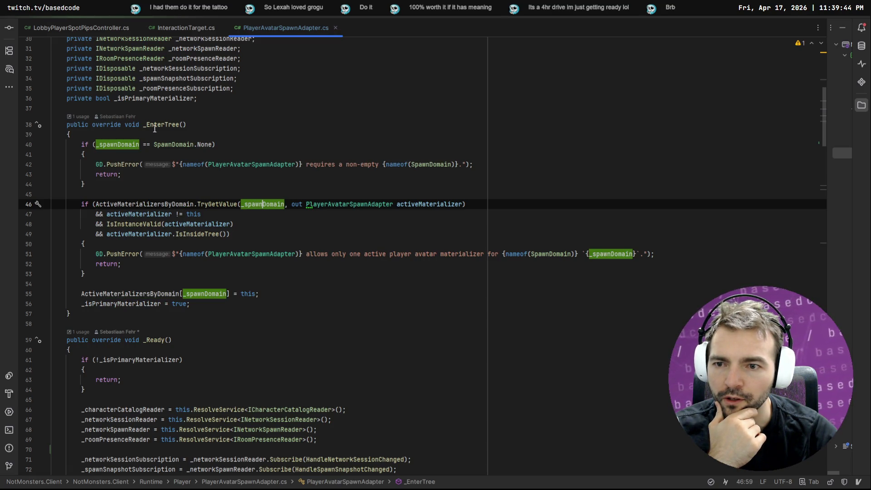
pyautogui.scroll(-5, 241, 297)
pyautogui.click(107, 209)
pyautogui.scroll(-9, 147, 203)
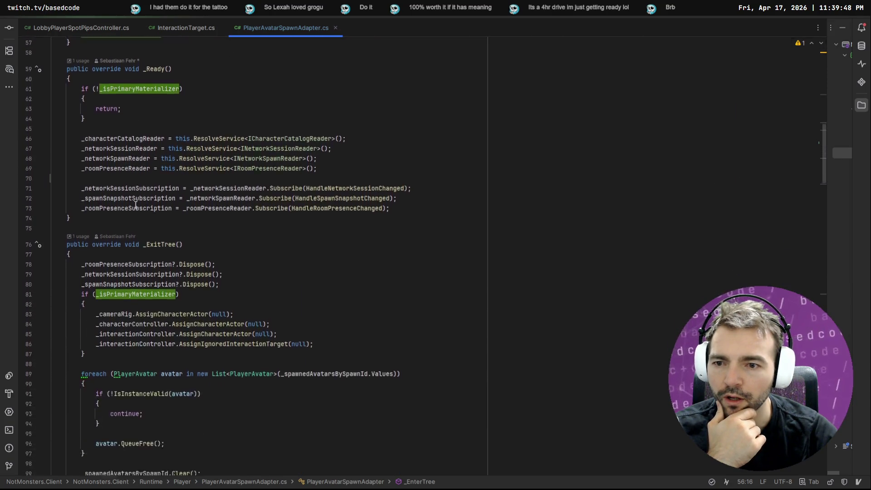
pyautogui.click(125, 150)
pyautogui.scroll(-6, 83, 136)
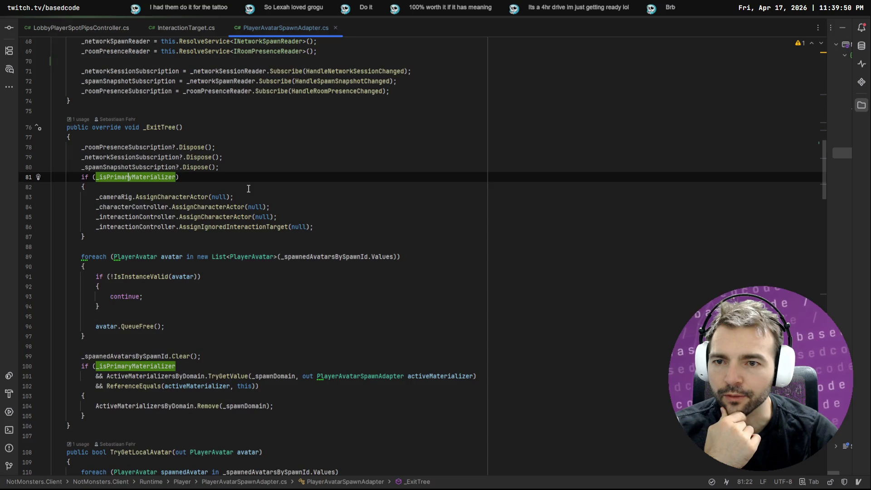
pyautogui.click(131, 167)
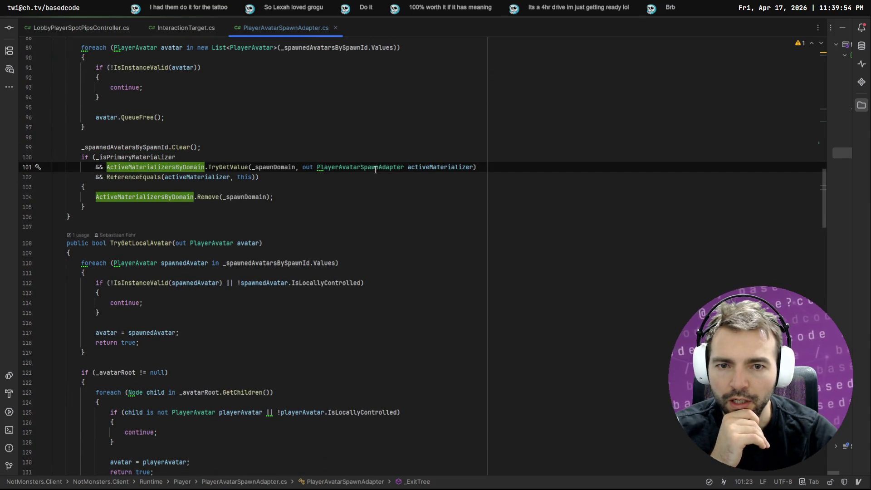
pyautogui.click(458, 167)
# - Locate the _avatarRoot usage on line 121 and go to its field declaration
pyautogui.click(119, 196)
pyautogui.press('End')
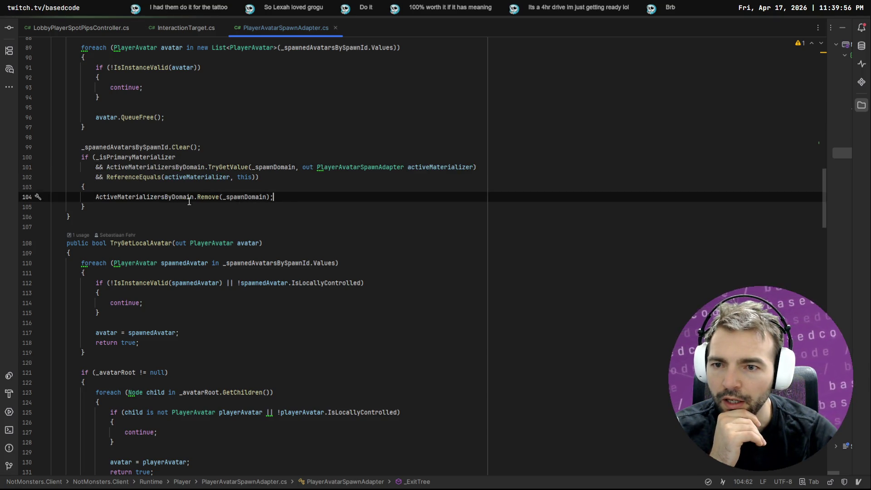
pyautogui.scroll(15, 225, 197)
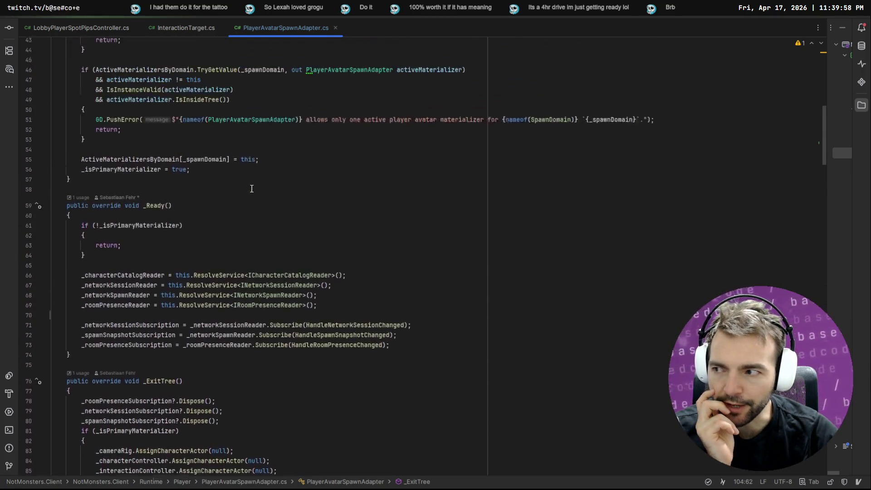
pyautogui.scroll(7, 194, 210)
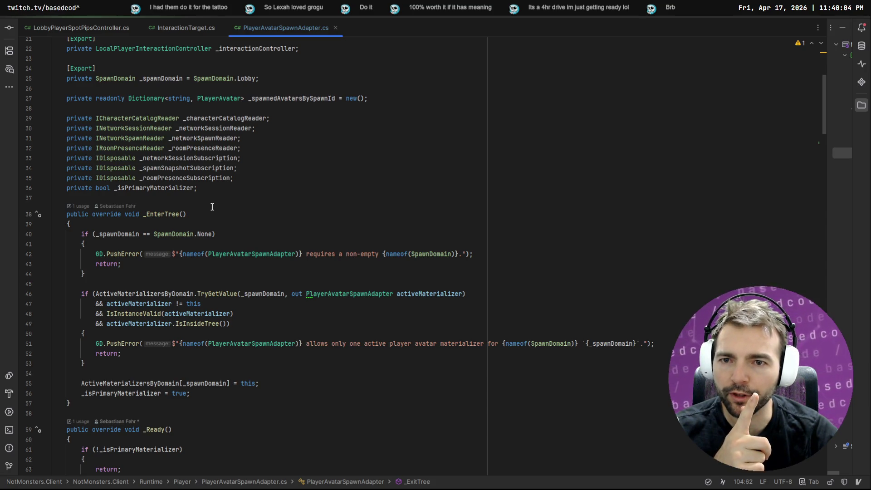
pyautogui.scroll(-20, 213, 207)
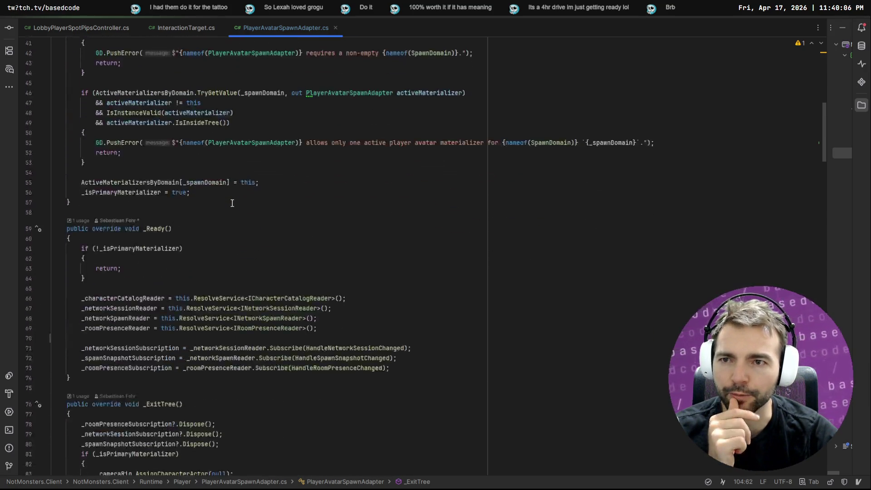
pyautogui.scroll(-8, 237, 200)
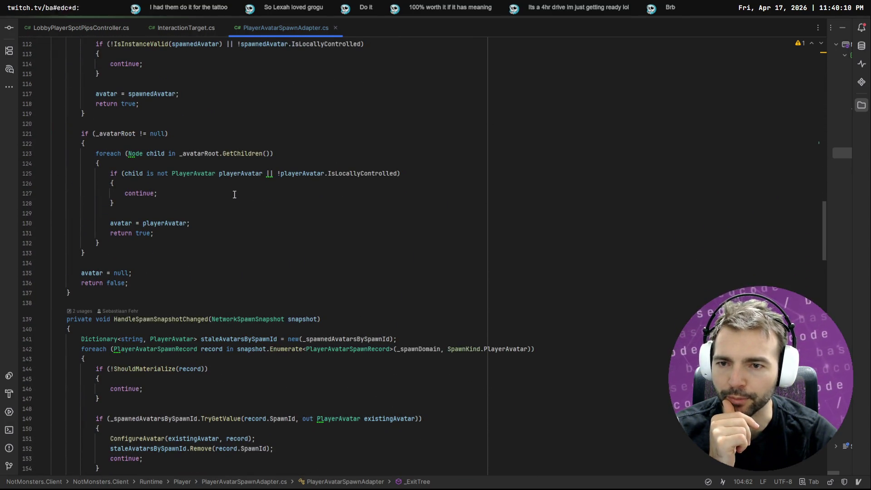
pyautogui.click(116, 133)
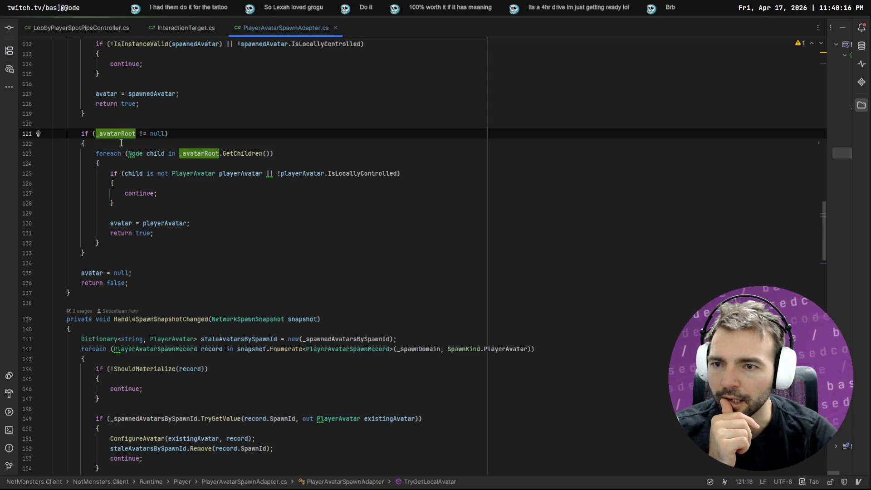
pyautogui.click(94, 144)
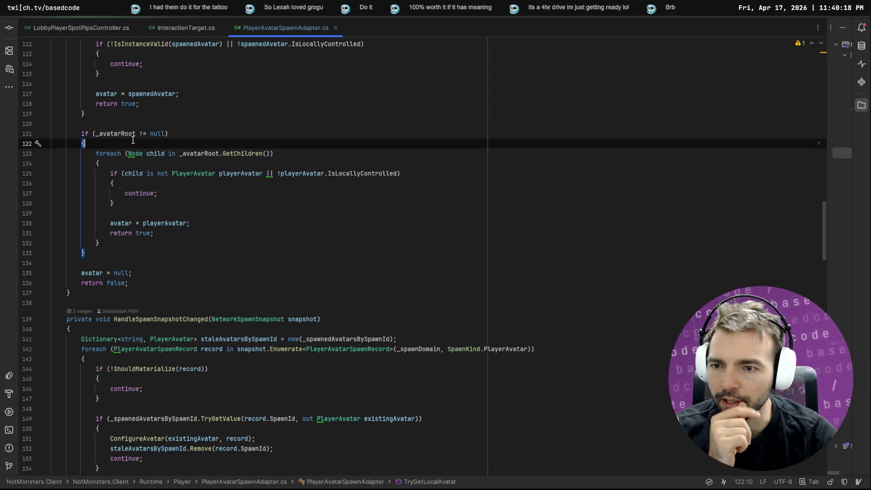
pyautogui.press('Up')
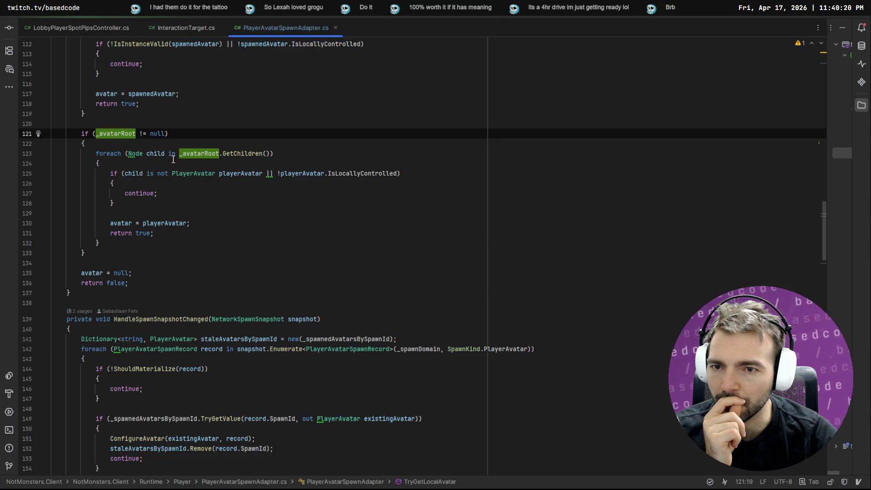
pyautogui.hotkey('ctrl', 'b')
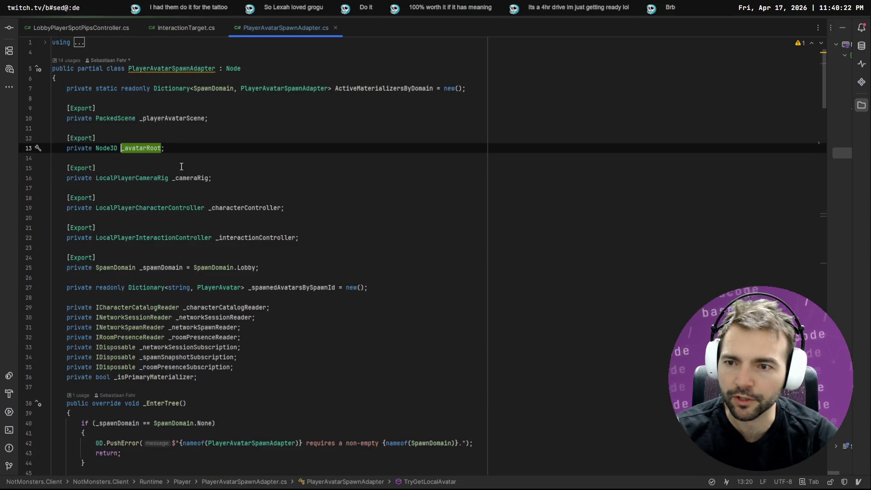
# - Select the exported _avatarRoot declaration, then review the early return in TryGetLocalAvatar
pyautogui.moveTo(169, 149); pyautogui.dragTo(25, 137)
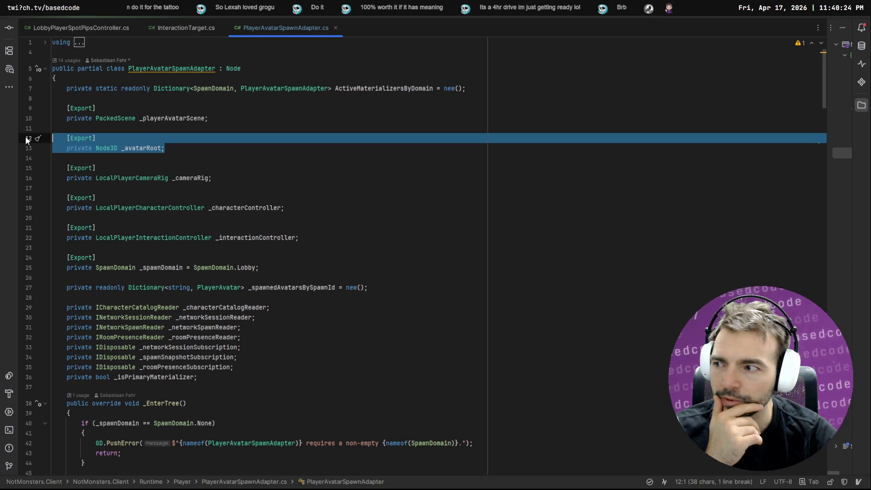
pyautogui.scroll(-10, 235, 148)
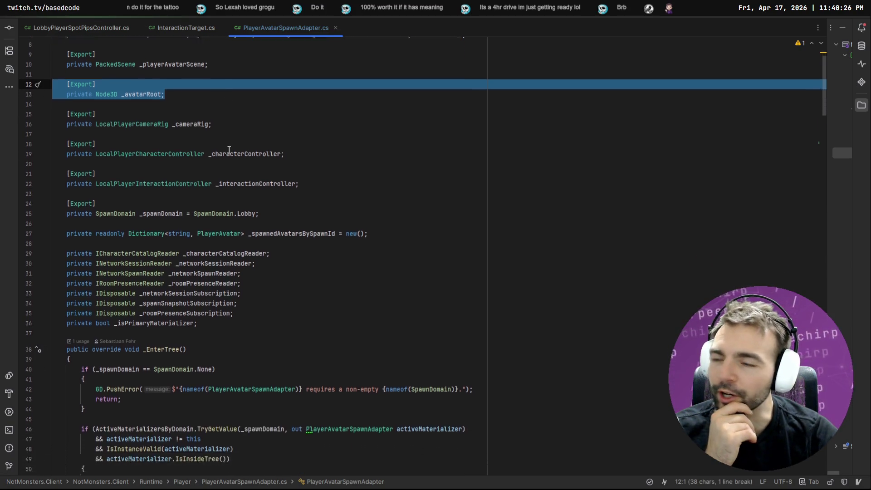
pyautogui.scroll(-20, 239, 149)
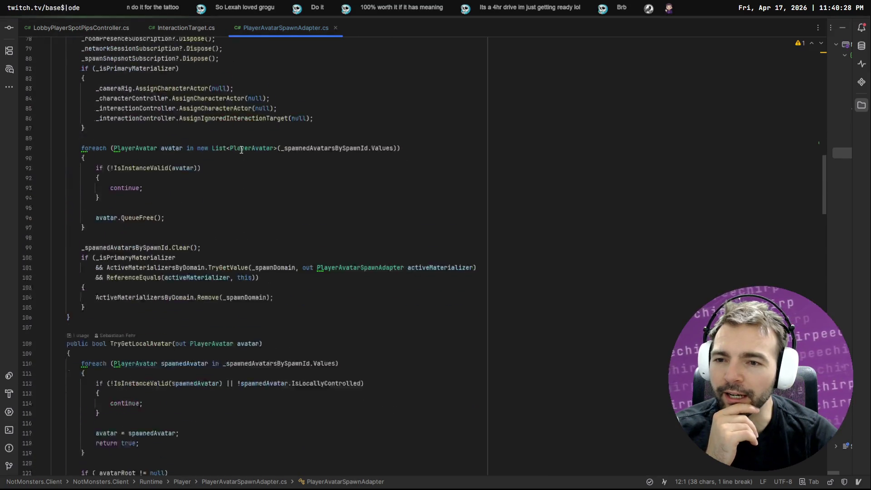
pyautogui.scroll(-3, 240, 148)
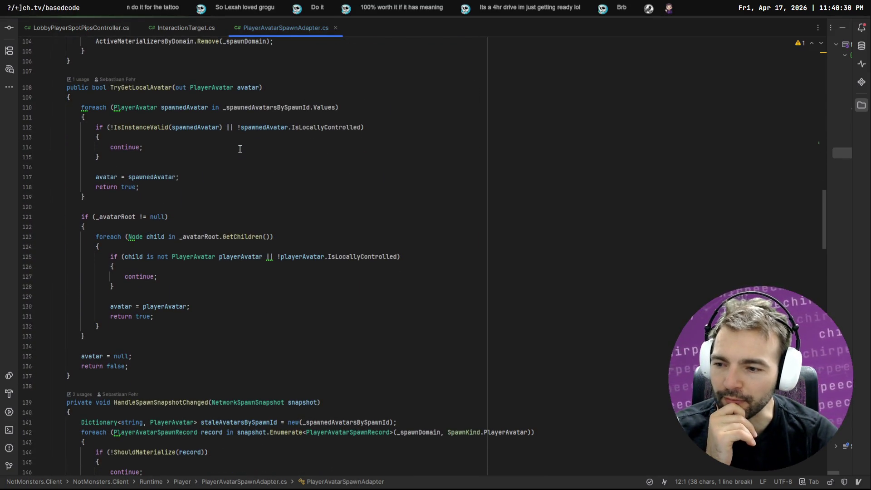
pyautogui.click(404, 190)
pyautogui.keyDown('ctrl'); pyautogui.scroll(4, 404, 190); pyautogui.keyUp('ctrl')
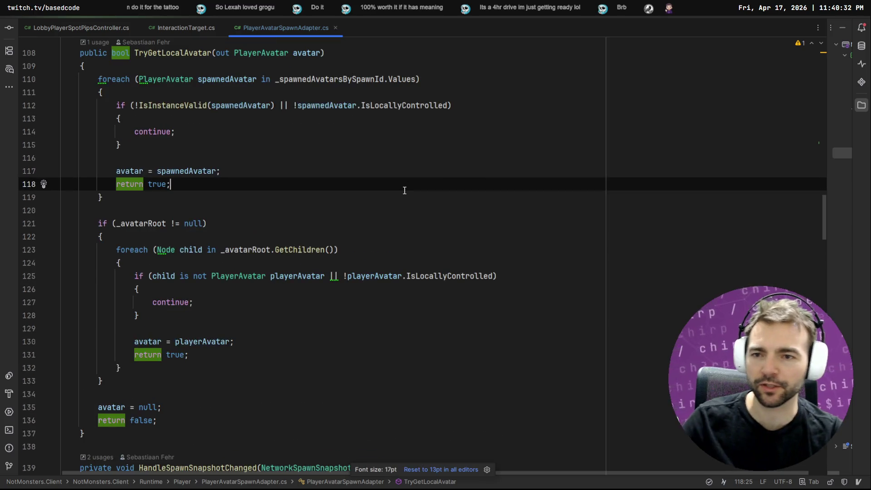
pyautogui.keyDown('ctrl'); pyautogui.scroll(2, 404, 191); pyautogui.keyUp('ctrl')
pyautogui.scroll(-15, 369, 180)
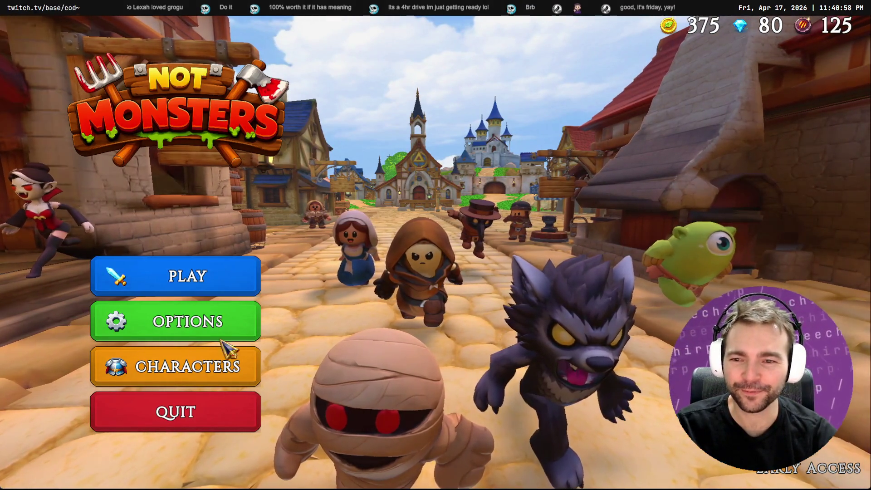
# - Try resuming the previous room session and dismiss the room-does-not-exist message
pyautogui.click(208, 272)
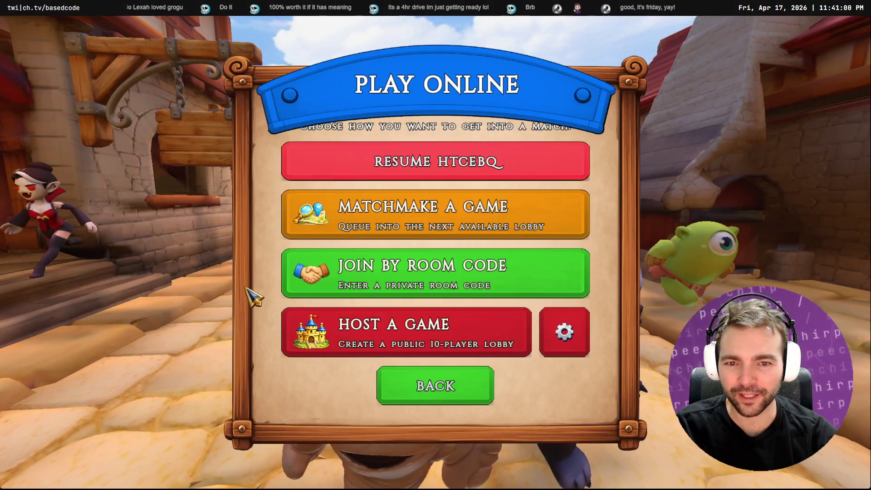
pyautogui.click(412, 168)
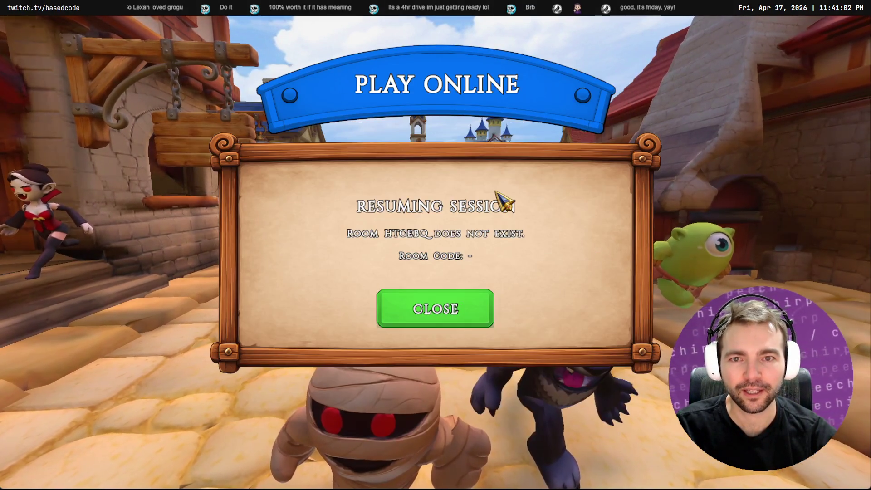
pyautogui.click(482, 308)
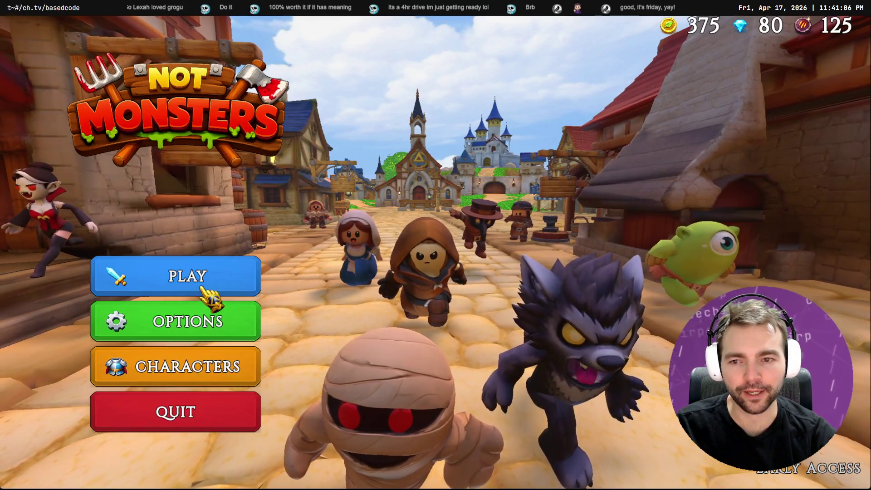
# - Host a new public game as the Doctor with the Mummy form and walk toward the altar
pyautogui.click(203, 291)
pyautogui.click(446, 313)
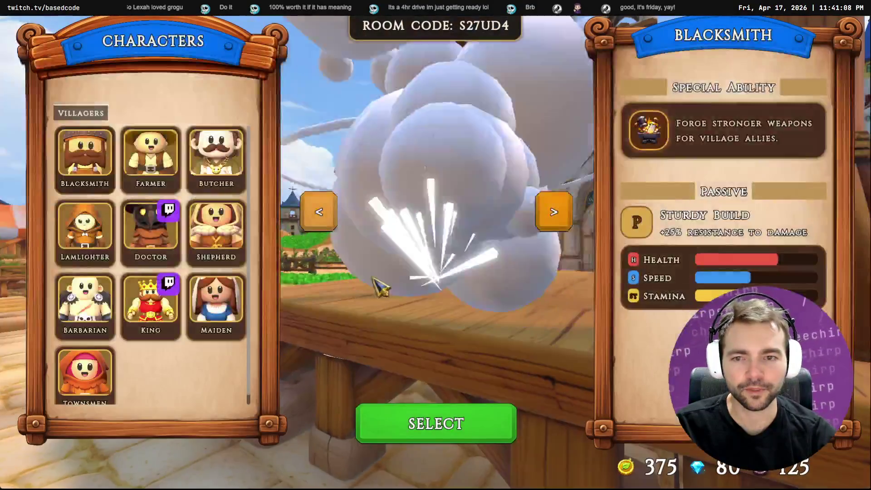
pyautogui.click(497, 431)
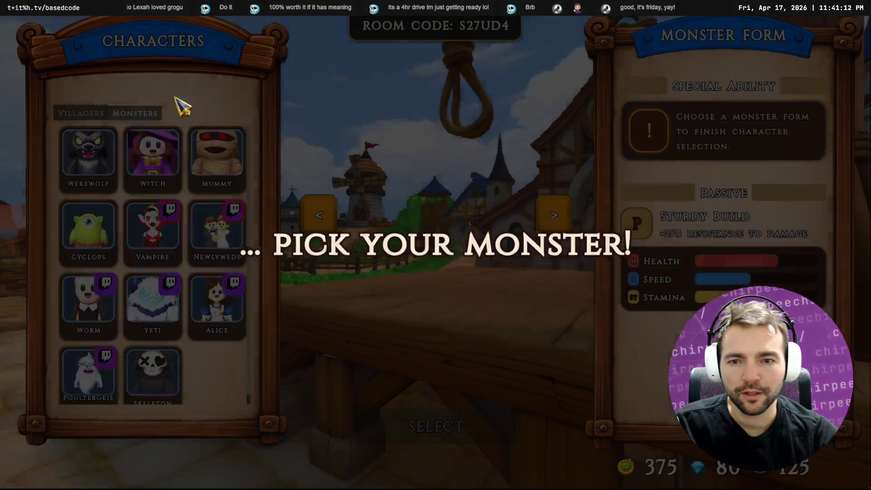
pyautogui.click(211, 141)
pyautogui.click(443, 421)
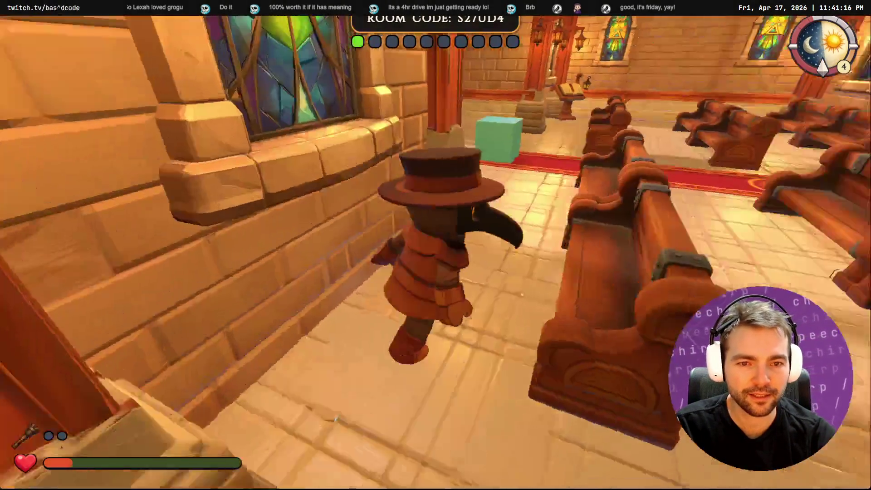
pyautogui.press('w')
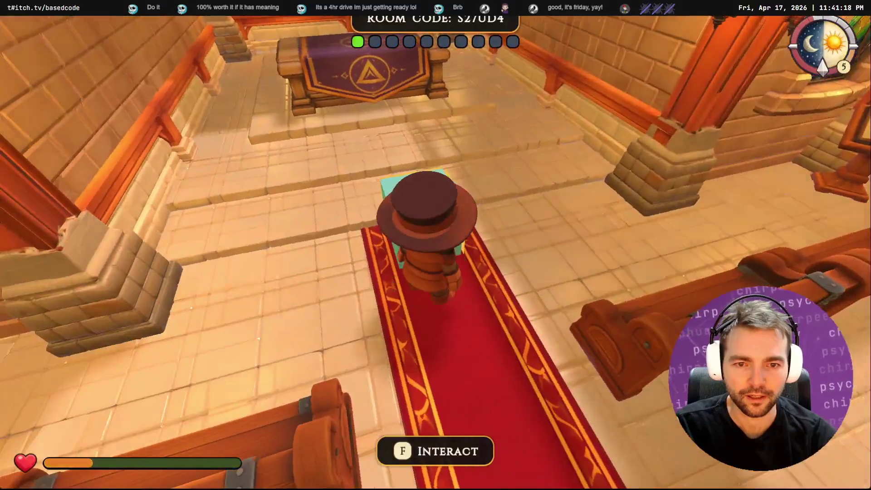
pyautogui.hotkey('alt', 'Tab')
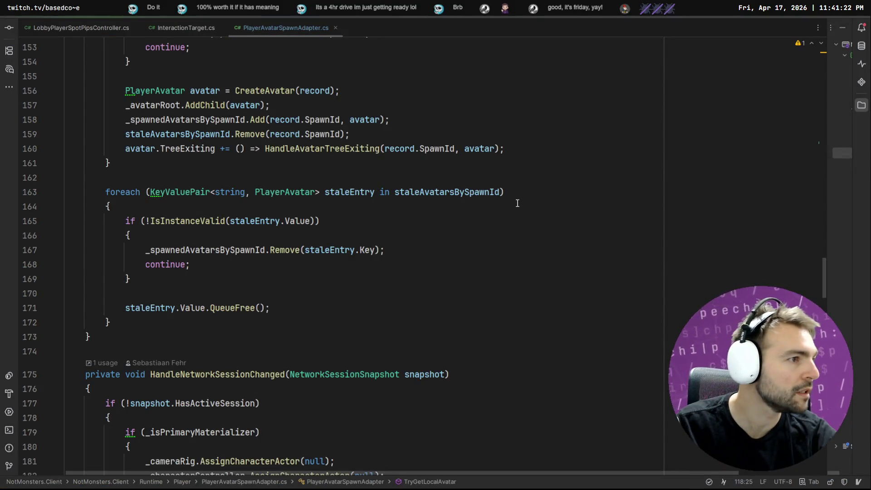
pyautogui.hotkey('alt', 'Tab')
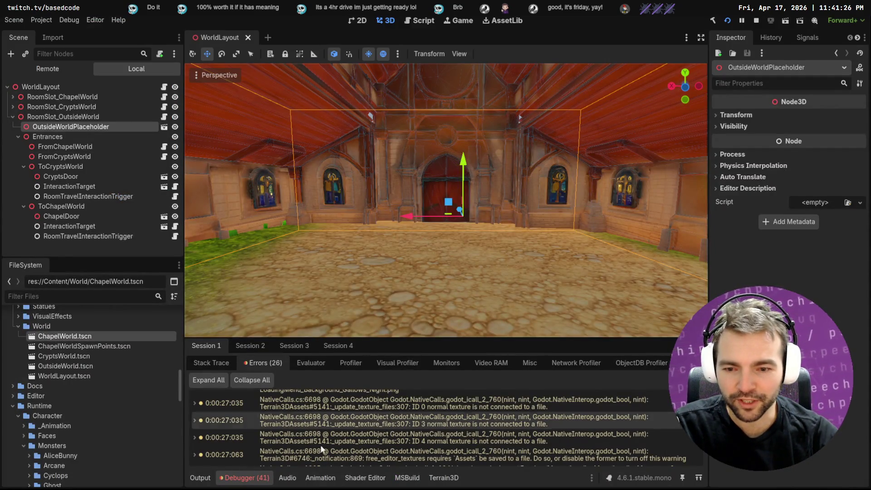
pyautogui.scroll(-10, 306, 454)
pyautogui.scroll(3, 422, 418)
pyautogui.scroll(1, 464, 431)
pyautogui.moveTo(519, 439)
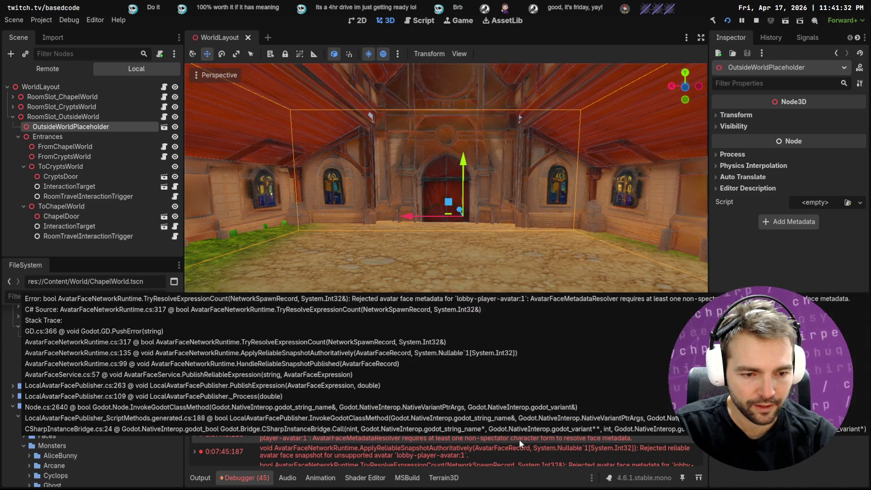
pyautogui.click(201, 346)
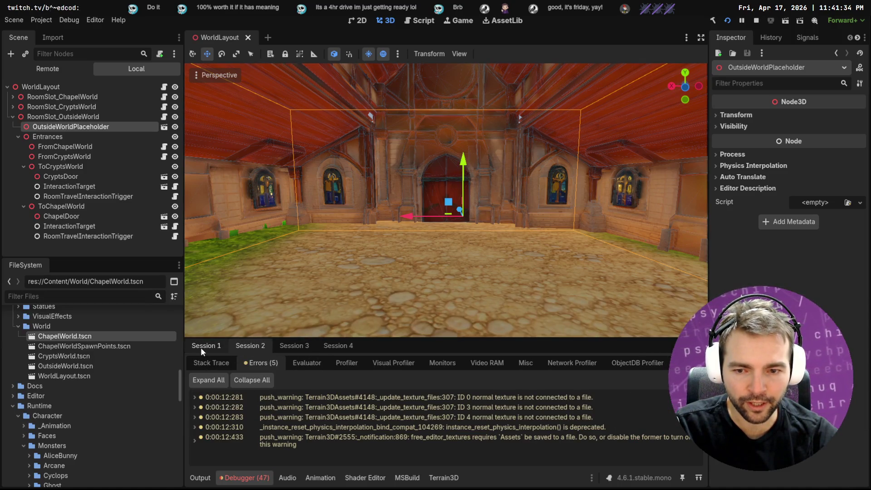
pyautogui.click(224, 348)
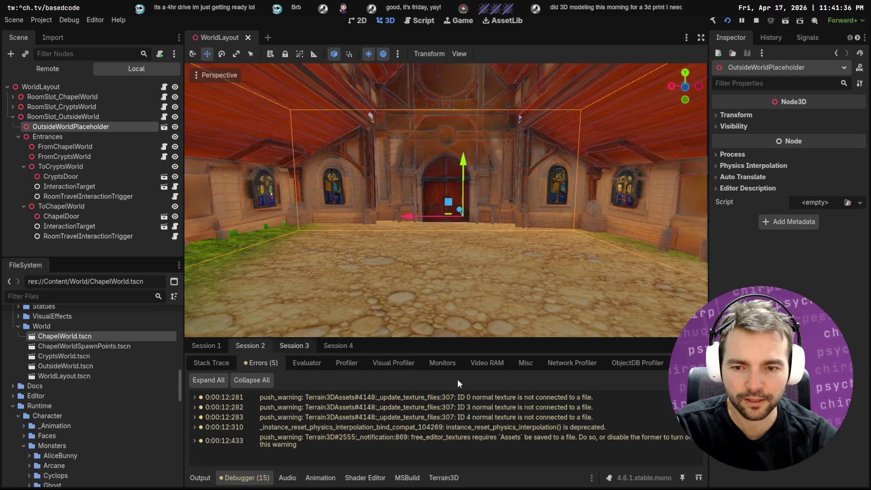
pyautogui.click(294, 346)
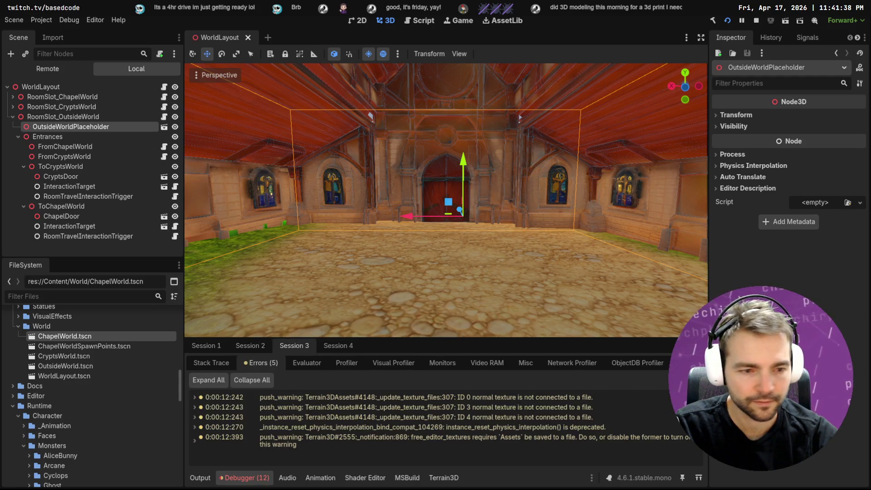
pyautogui.click(338, 346)
pyautogui.click(222, 348)
pyautogui.hotkey('alt', 'Tab')
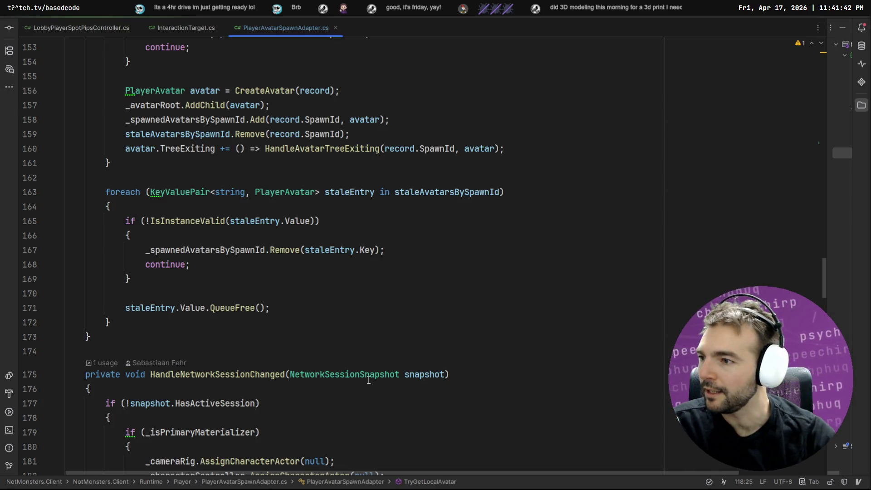
# - Inspect the stale-entry foreach loop and its staleAvatarsBySpawnId usages, then return to Godot
pyautogui.moveTo(368, 380)
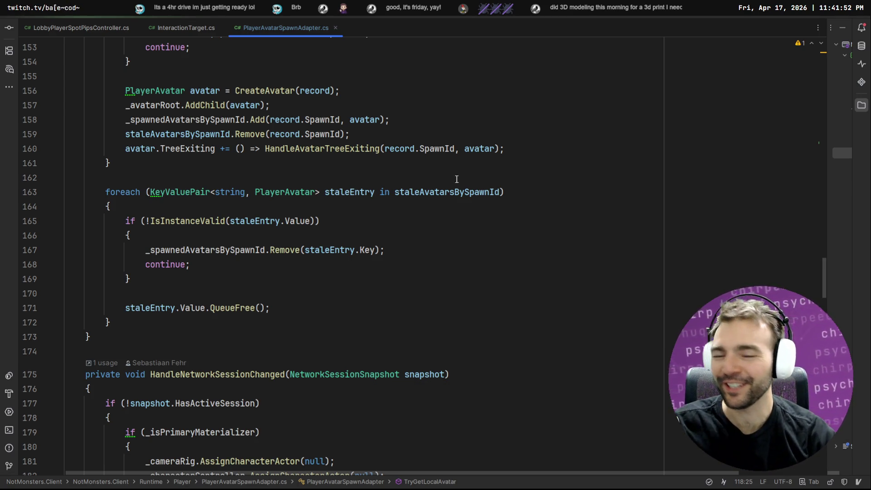
pyautogui.click(490, 213)
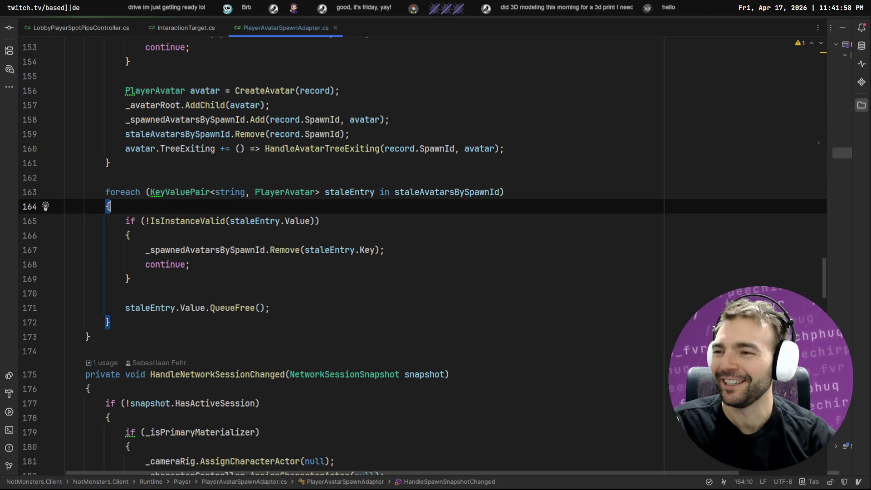
pyautogui.click(449, 191)
pyautogui.click(513, 187)
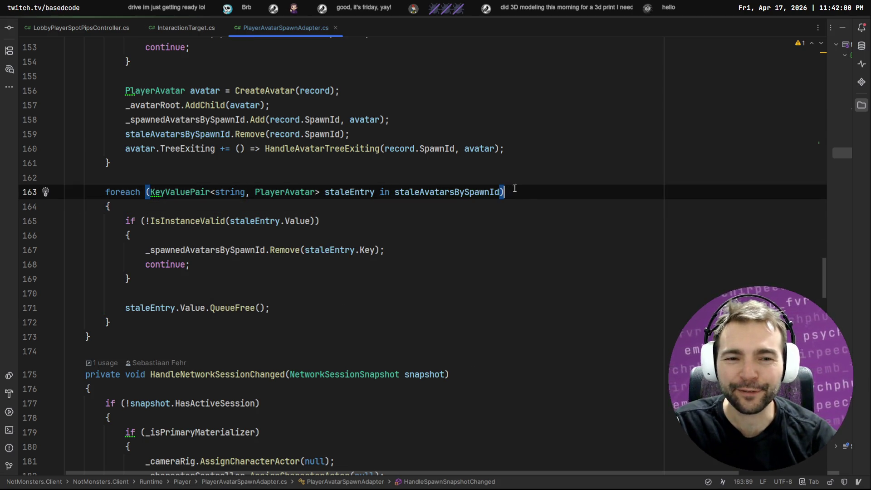
pyautogui.click(178, 211)
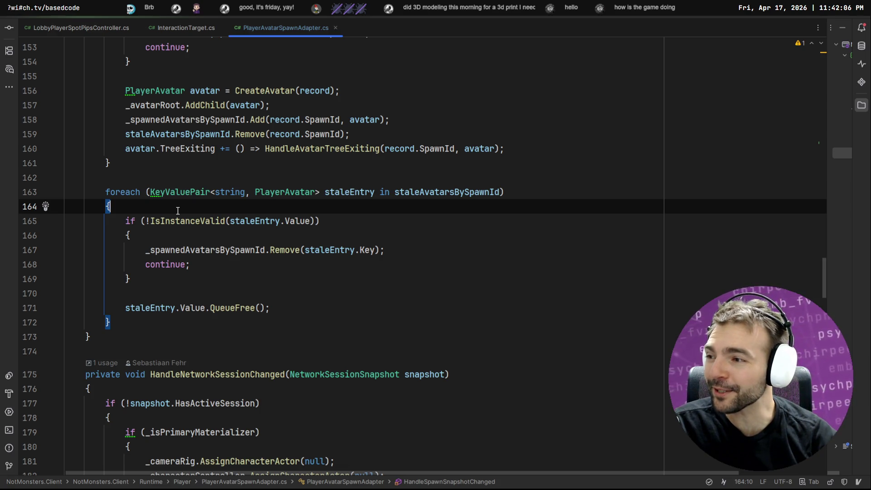
pyautogui.hotkey('alt', 'Tab')
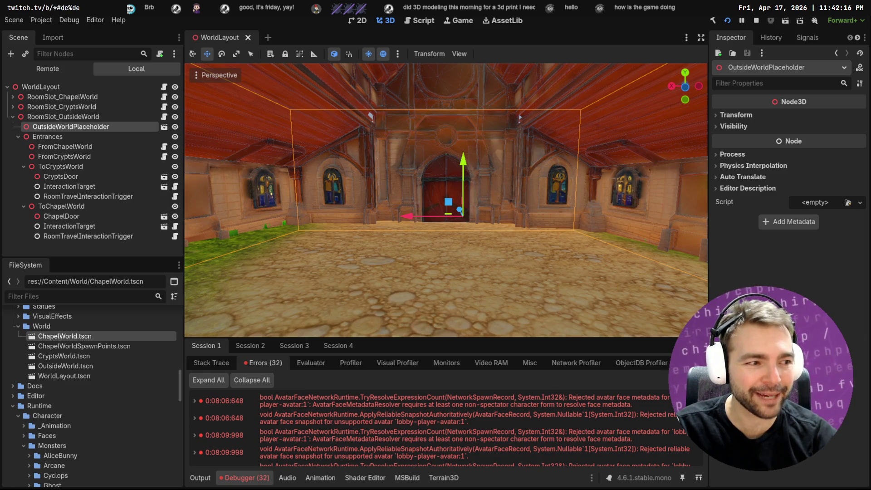
# - Move the 3D view out to the village, then build and launch the game with F5
pyautogui.moveTo(497, 214)
pyautogui.mouseDown()
pyautogui.moveTo(422, 209)
pyautogui.moveTo(486, 205)
pyautogui.mouseUp()
pyautogui.press('F5')
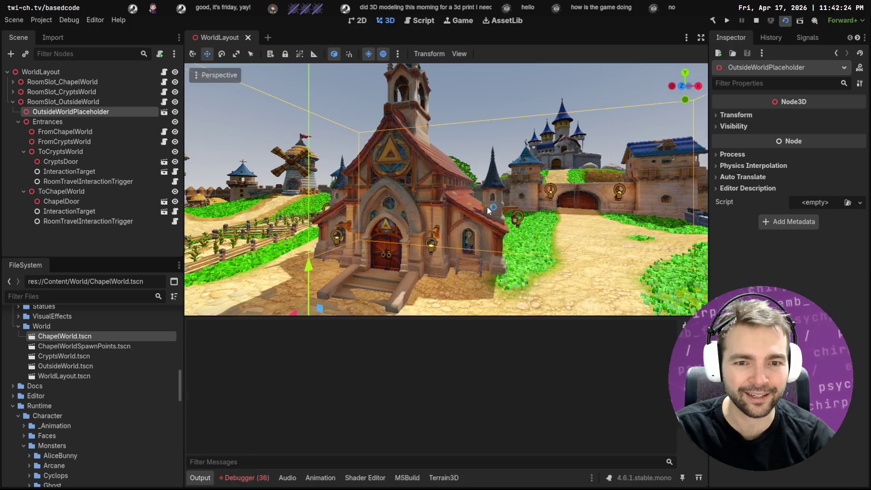
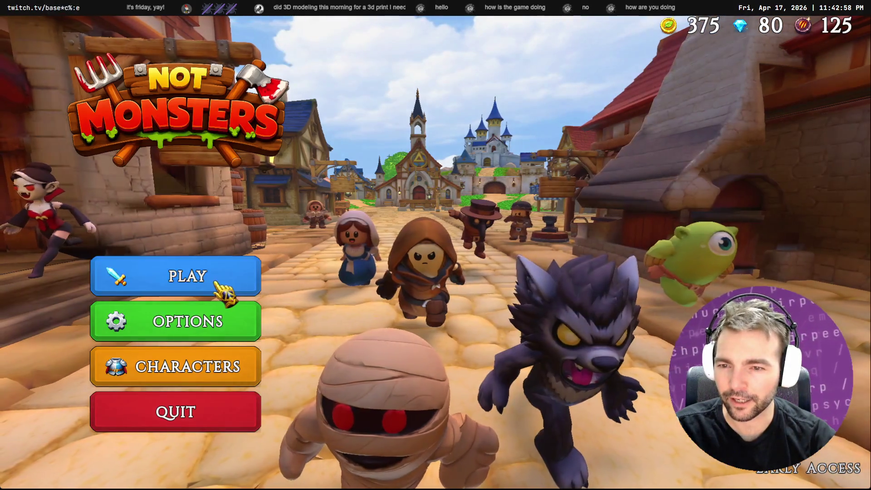
# - Host a public game room and confirm the chosen character
pyautogui.click(217, 284)
pyautogui.click(399, 415)
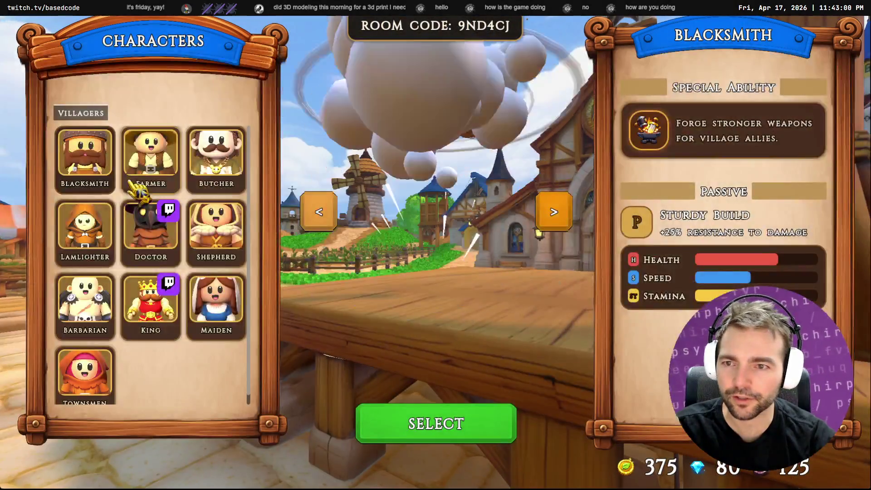
pyautogui.click(454, 436)
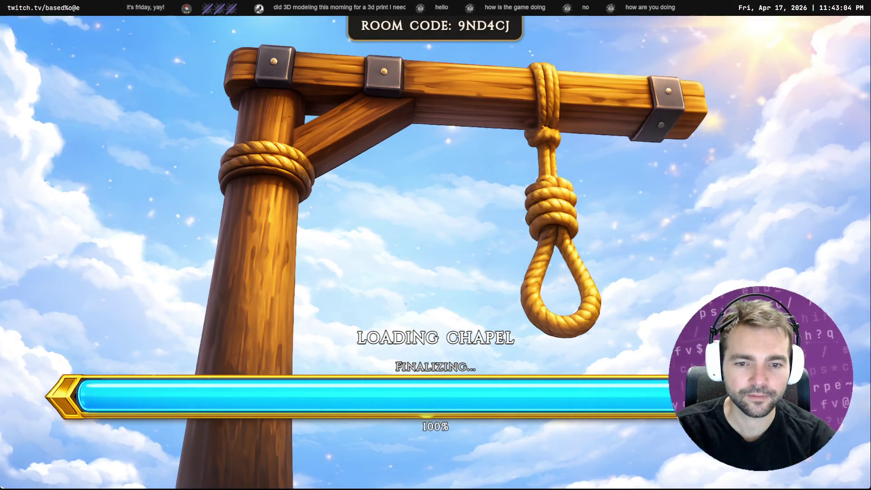
# - Walk out through the chapel doors, checking the Debugger error list along the way
pyautogui.press('w')
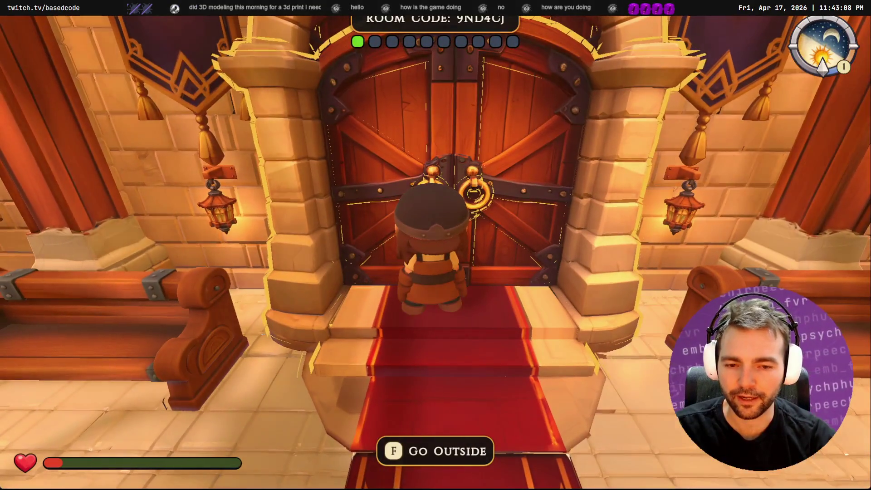
pyautogui.press('F8')
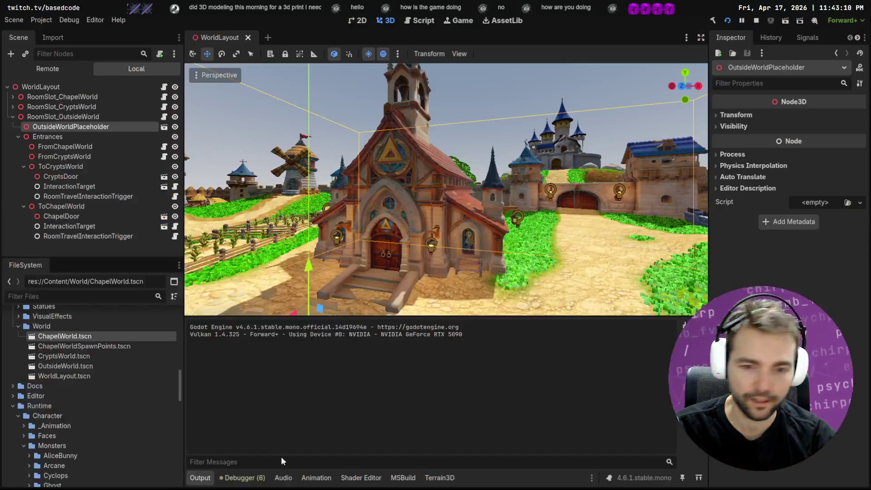
pyautogui.click(245, 477)
pyautogui.press('F5')
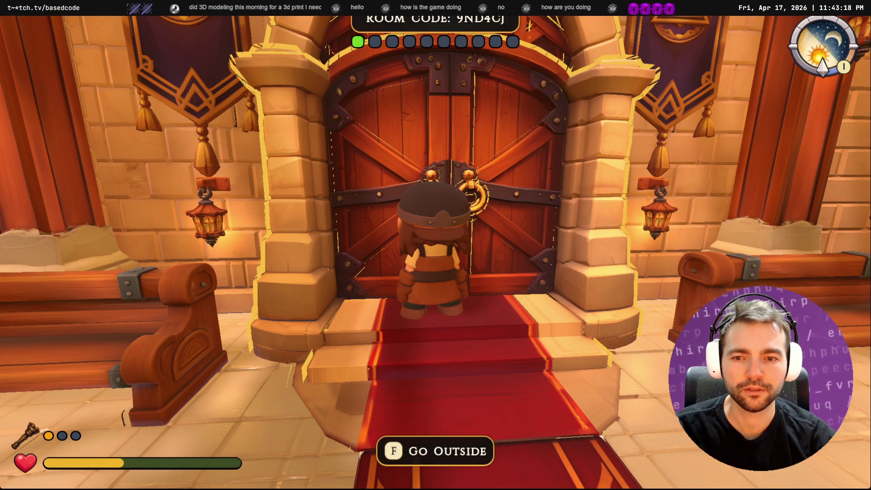
pyautogui.press('f')
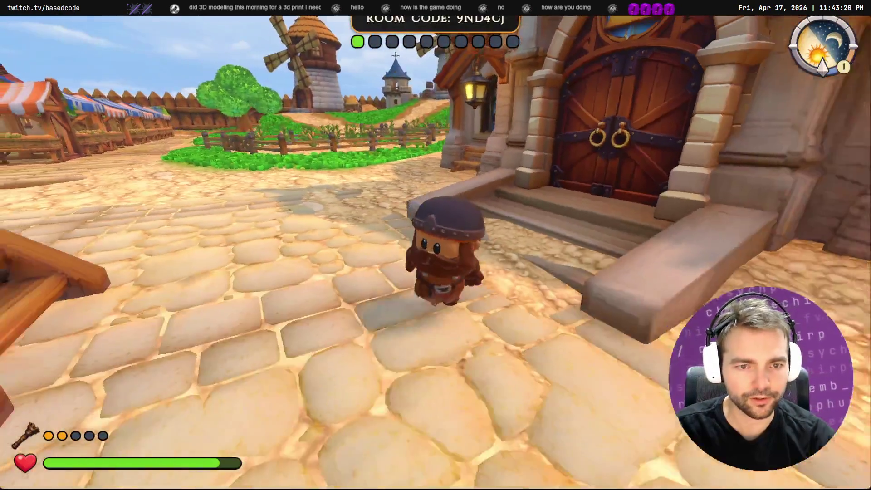
pyautogui.press('F8')
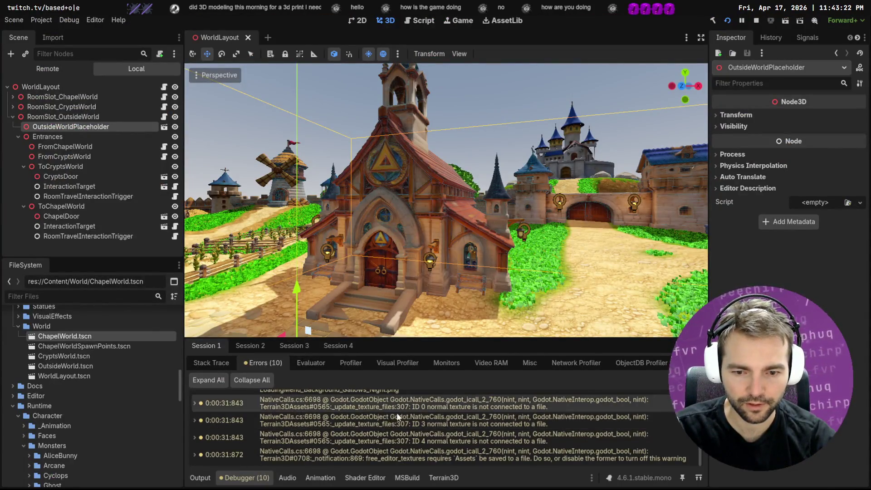
pyautogui.hotkey('alt', 'Tab')
# - Re-enter the chapel, run to the green cube and back, checking the Godot log
pyautogui.press('w')
pyautogui.press('f')
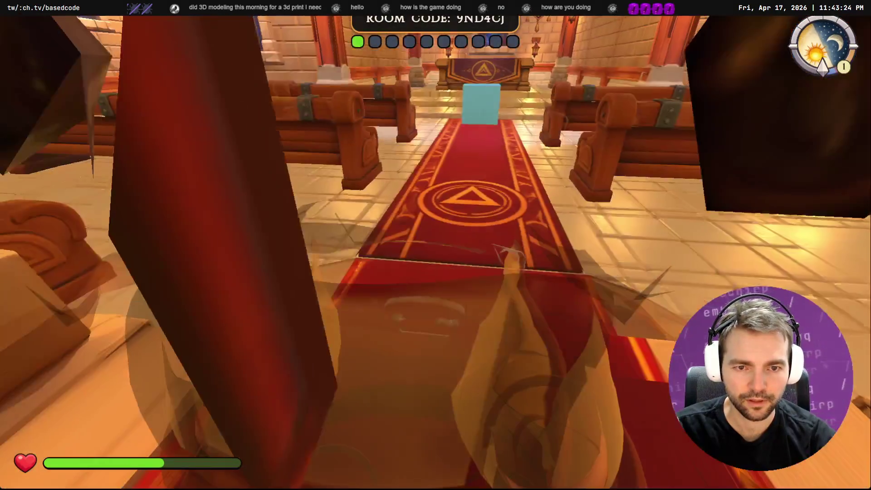
pyautogui.press('F8')
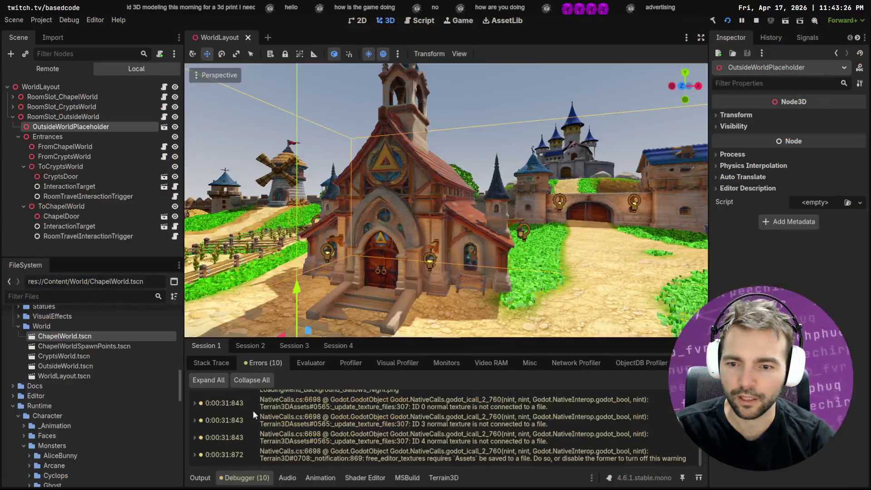
pyautogui.hotkey('alt', 'Tab')
pyautogui.press('w')
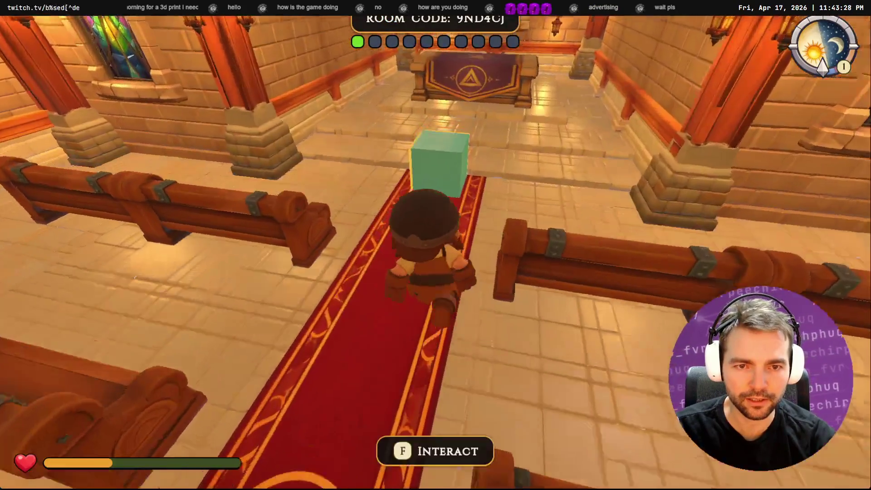
pyautogui.hotkey('alt', 'Tab')
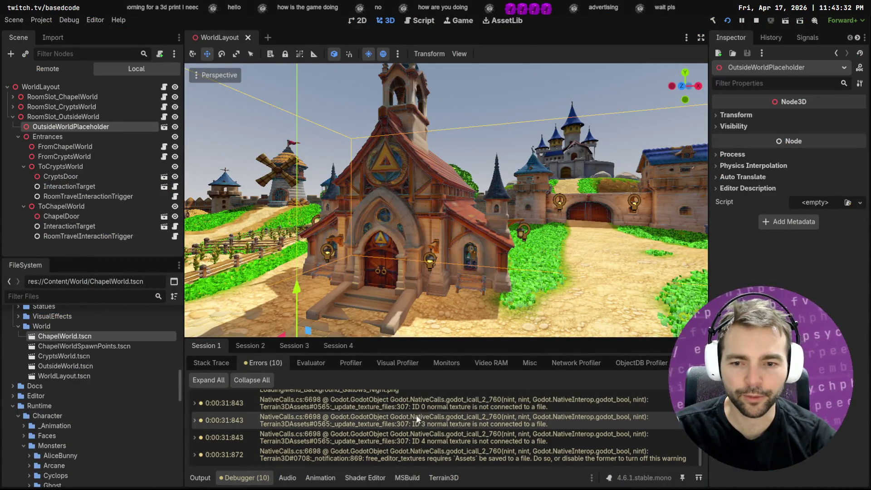
pyautogui.hotkey('alt', 'Tab')
pyautogui.press('w')
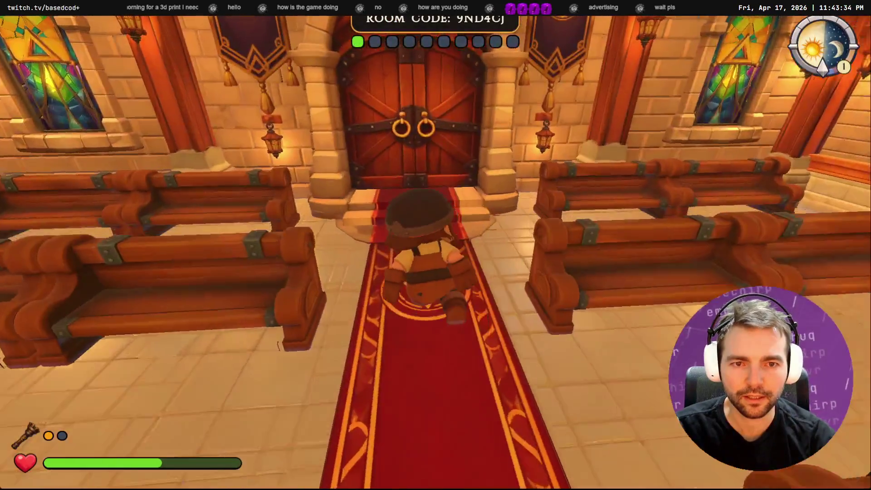
pyautogui.hotkey('alt', 'Tab')
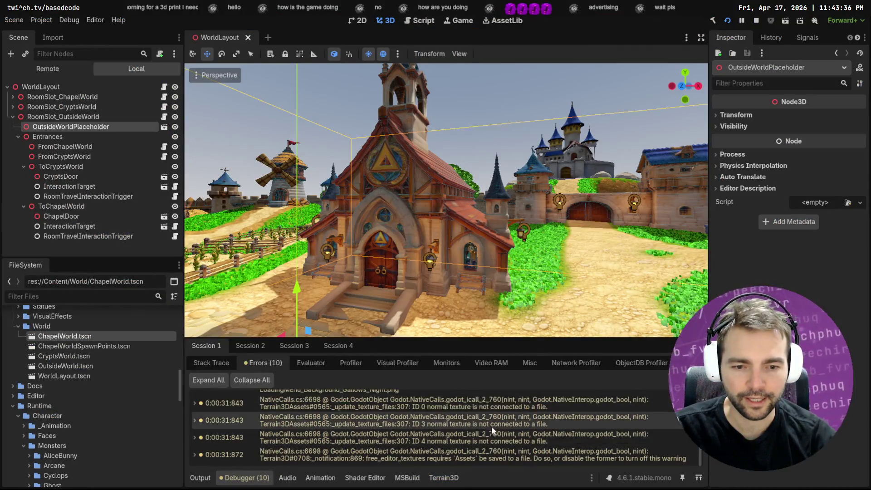
pyautogui.hotkey('alt', 'Tab')
pyautogui.press('s')
# - Quit the game from the pause menu and run the project again
pyautogui.press('Escape')
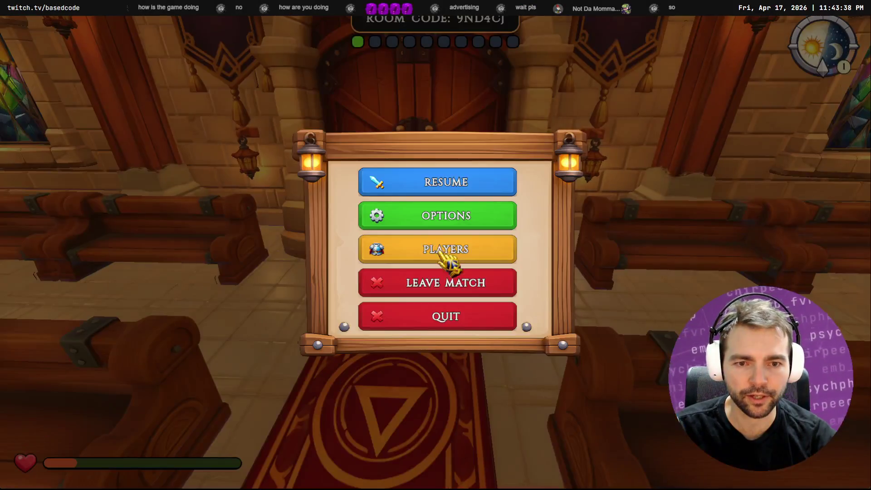
pyautogui.click(472, 318)
pyautogui.click(398, 288)
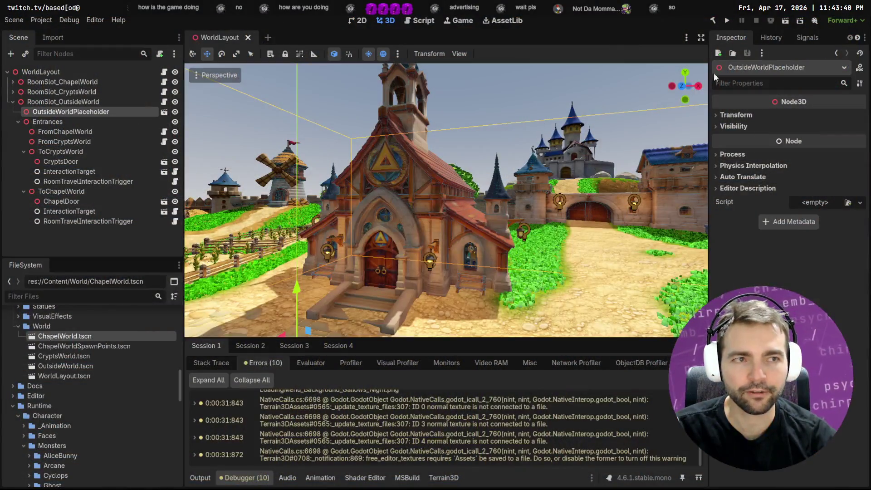
pyautogui.click(724, 20)
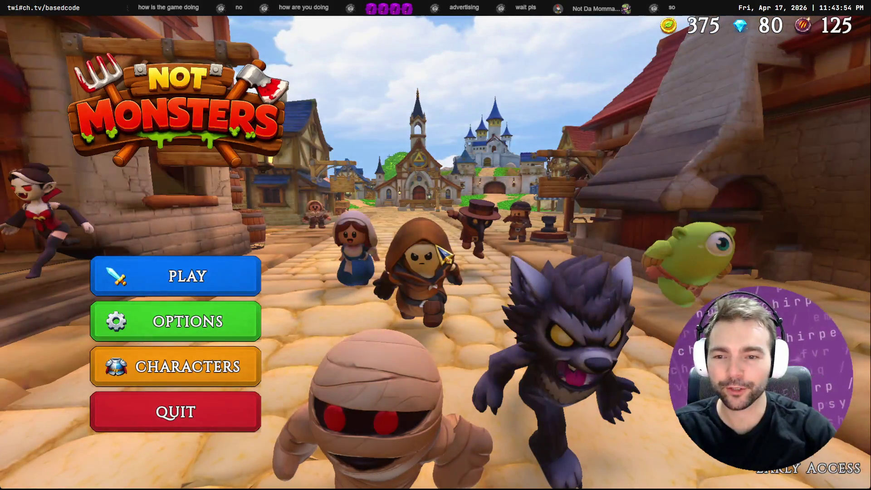
# - Host a public game room as the Blacksmith
pyautogui.click(205, 277)
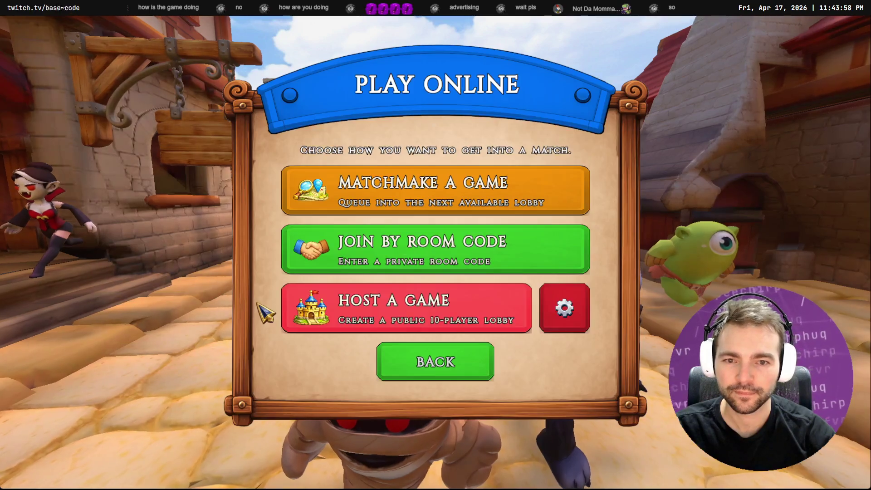
pyautogui.click(470, 313)
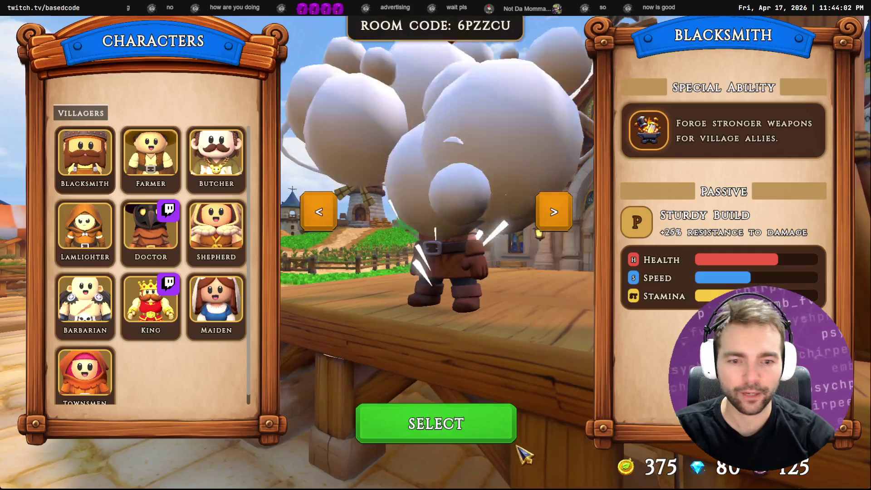
pyautogui.click(485, 433)
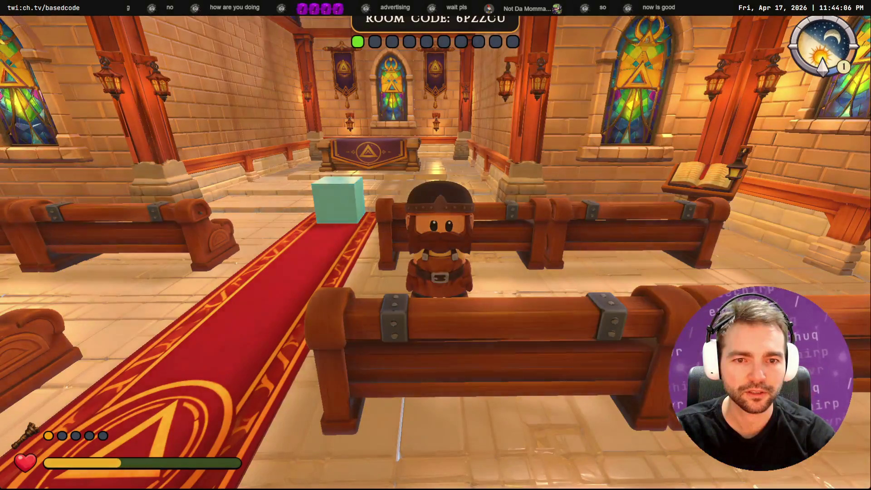
# - Walk up the chapel aisle, trigger the interaction cube, and select its Output log line
pyautogui.press('w')
pyautogui.press('w')
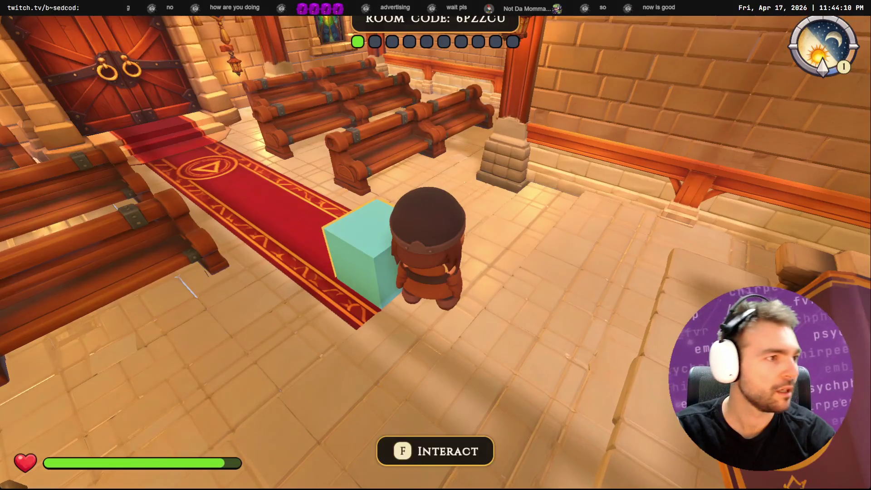
pyautogui.press('f')
pyautogui.tripleClick(251, 358)
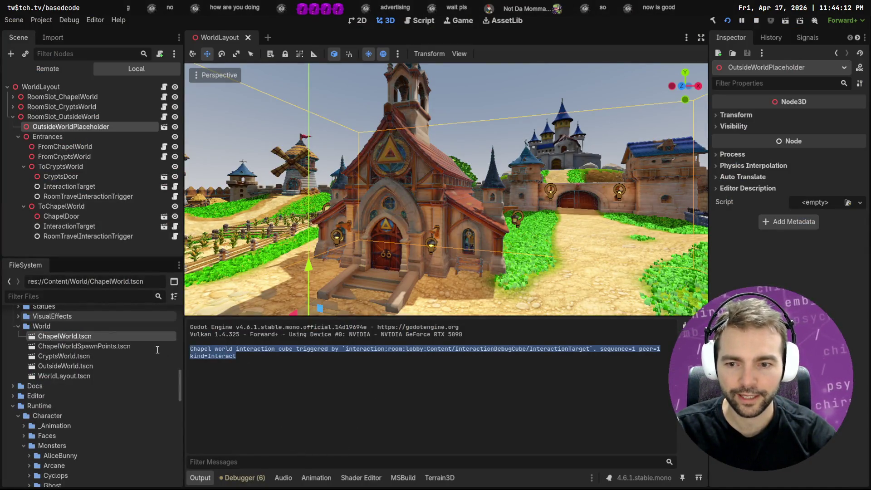
pyautogui.hotkey('alt', 'Tab')
# - Walk back to the chapel doors, then place the cursor at empty line 170 in Rider
pyautogui.press('w')
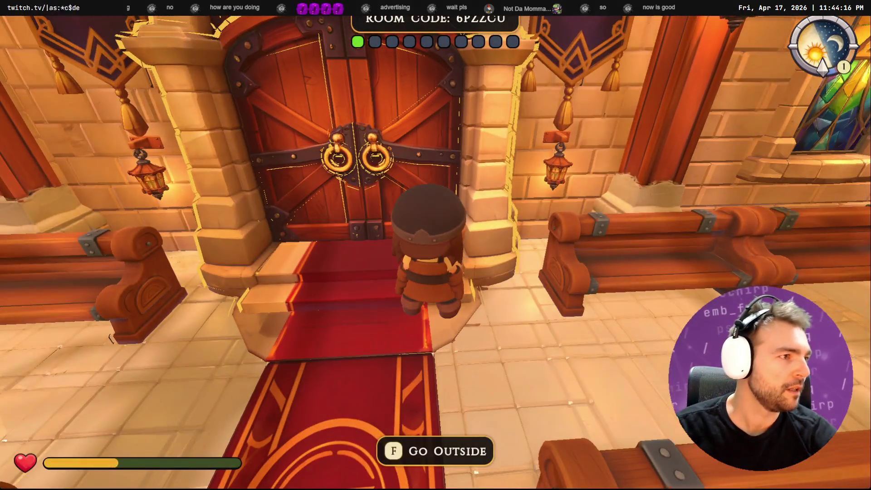
pyautogui.hotkey('alt', 'Tab')
pyautogui.scroll(-2, 348, 252)
pyautogui.click(393, 245)
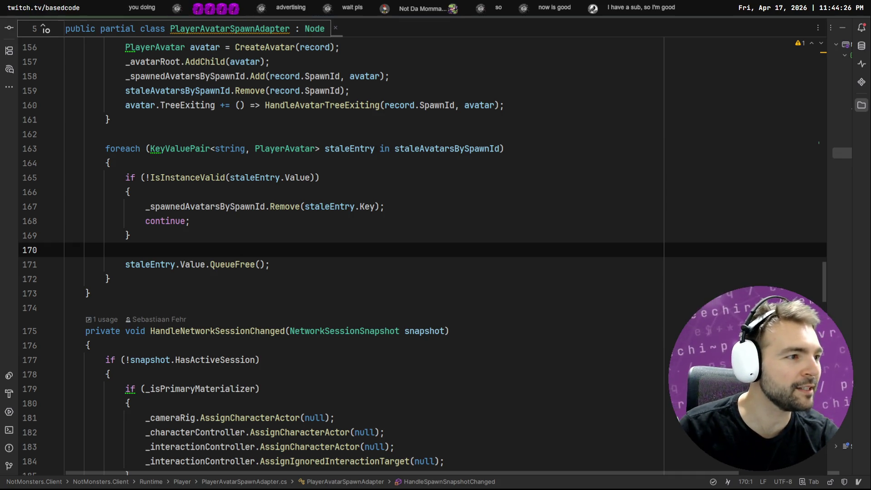
# - Bring up the CinematicTrailer edit in Resolve and rewind the playhead to 01:00:00:00
pyautogui.hotkey('alt', 'Tab')
pyautogui.moveTo(218, 354); pyautogui.dragTo(67, 342)
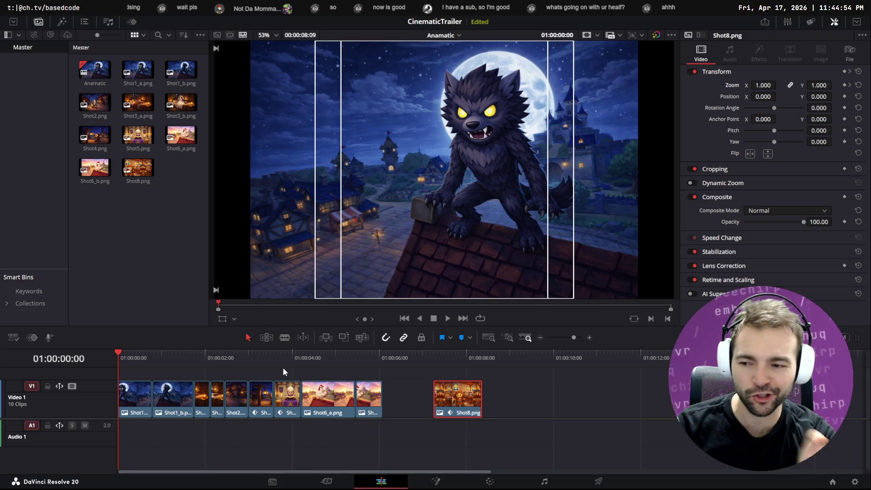
# - Play the trailer from the start, then replay from the rooster shot, stopping in the empty gap
pyautogui.moveTo(266, 355); pyautogui.dragTo(118, 355)
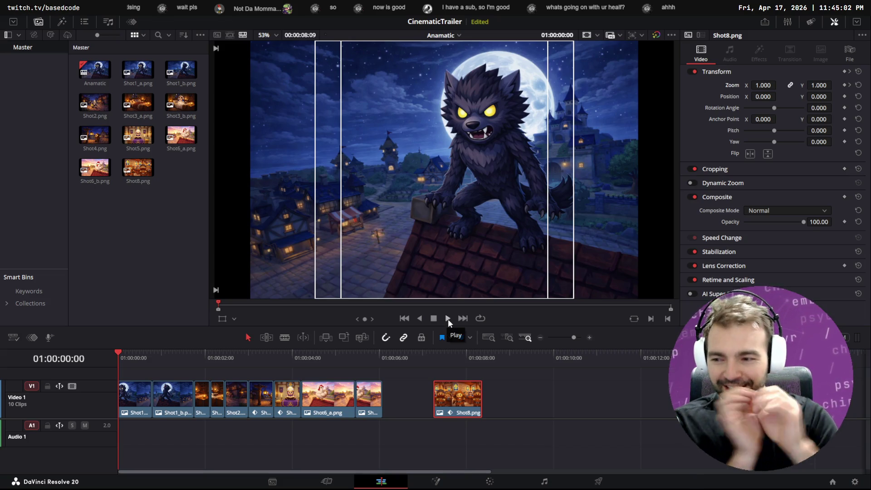
pyautogui.click(447, 320)
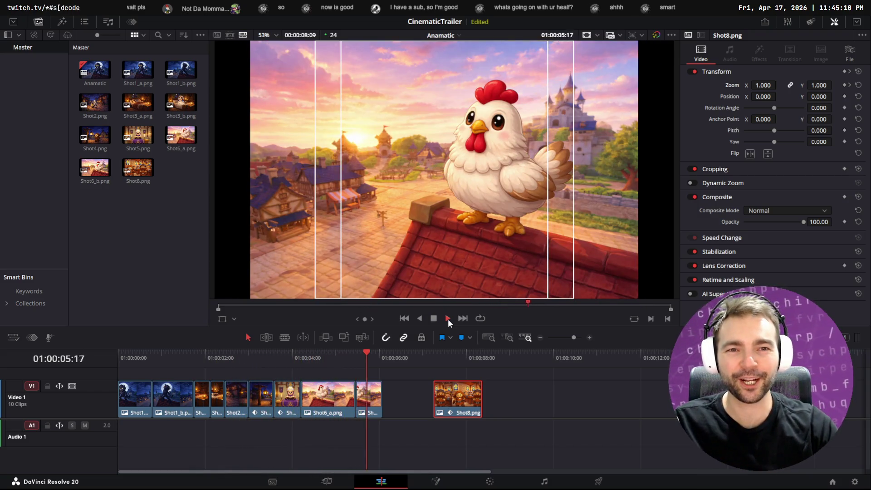
pyautogui.moveTo(312, 359)
pyautogui.mouseDown()
pyautogui.moveTo(385, 353)
pyautogui.moveTo(278, 355)
pyautogui.moveTo(434, 356)
pyautogui.moveTo(382, 356)
pyautogui.mouseUp()
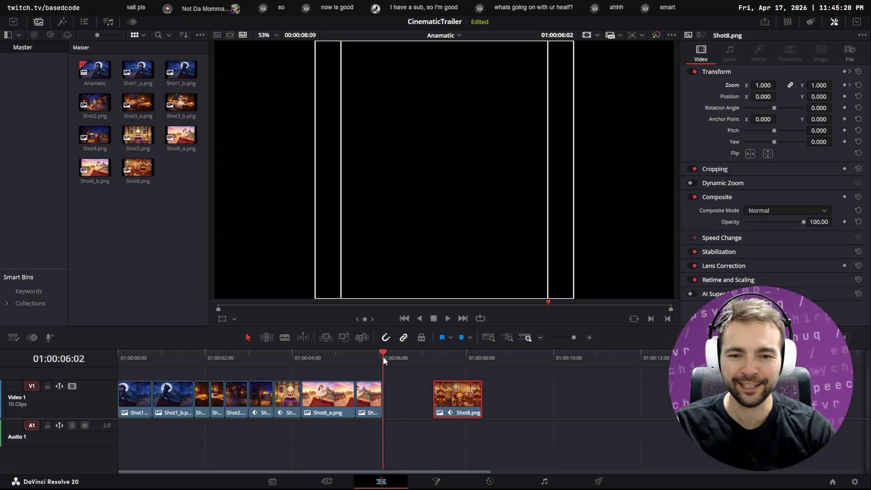
pyautogui.click(341, 361)
pyautogui.press('space')
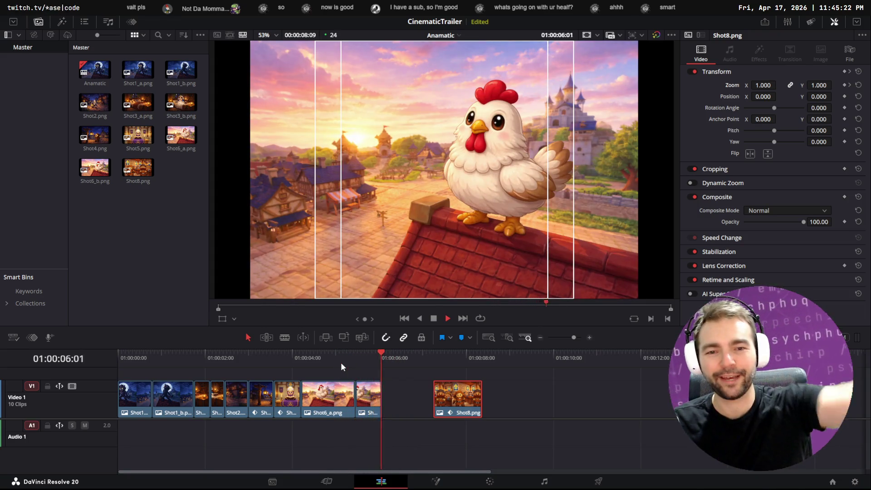
pyautogui.press('space')
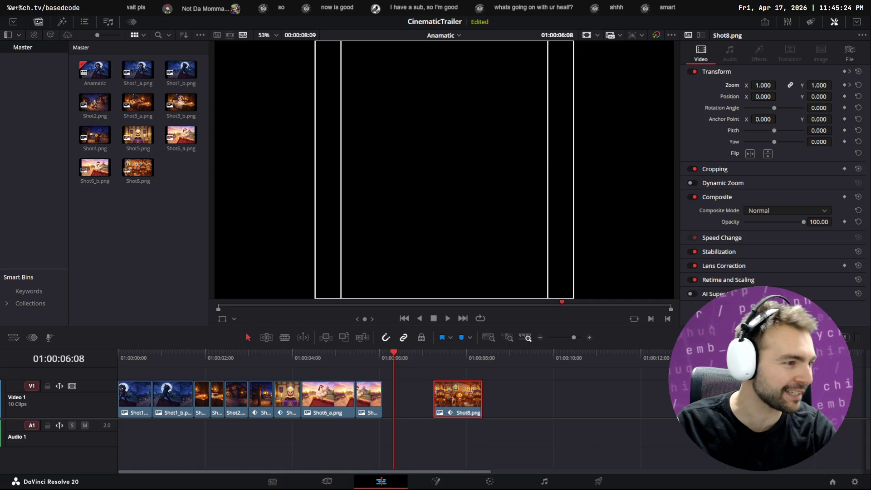
# - Zoom in on the girl and bishop character images on the tldraw board, then return to Resolve
pyautogui.hotkey('alt', 'Tab')
pyautogui.scroll(-5, 557, 254)
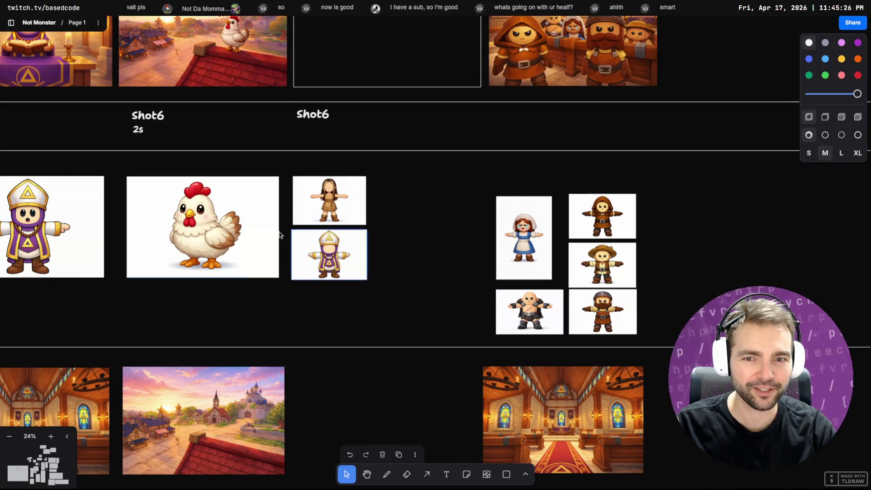
pyautogui.scroll(10, 287, 234)
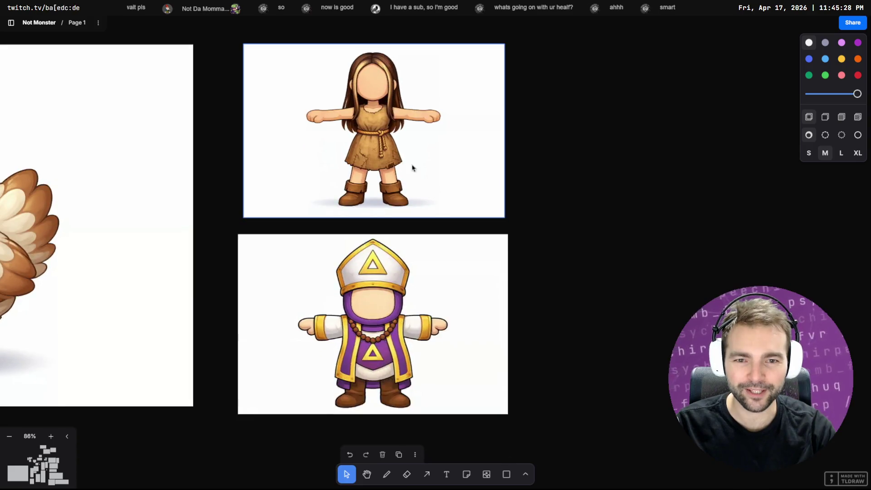
pyautogui.scroll(5, 415, 165)
pyautogui.scroll(-3, 384, 253)
pyautogui.scroll(4, 398, 117)
pyautogui.scroll(-2, 422, 454)
pyautogui.hotkey('alt', 'Tab')
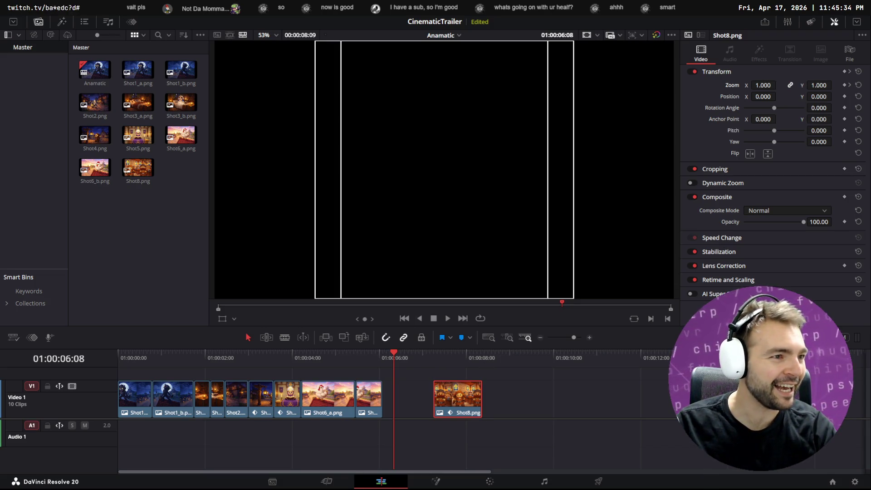
# - Preview Shot8 on the timeline and the Shot5 and Shot8 source images, then rewind to the werewolf opening
pyautogui.moveTo(424, 358)
pyautogui.mouseDown()
pyautogui.moveTo(468, 352)
pyautogui.moveTo(522, 362)
pyautogui.mouseUp()
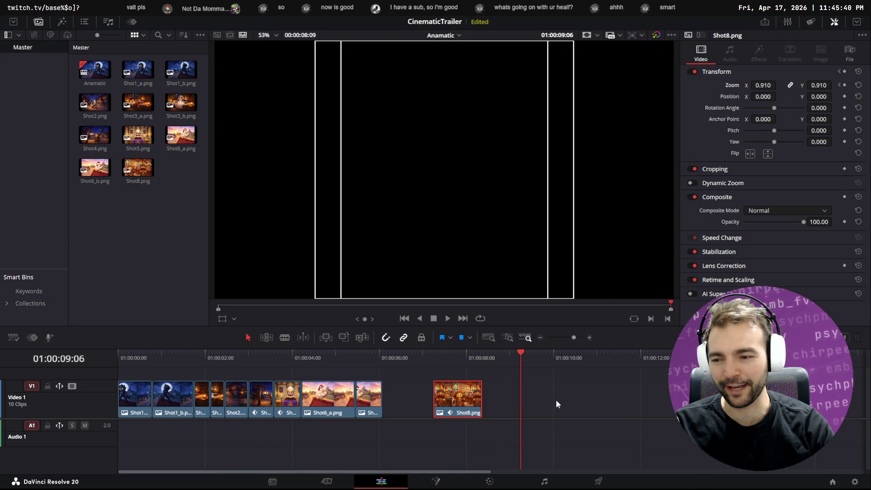
pyautogui.moveTo(468, 352)
pyautogui.mouseDown()
pyautogui.moveTo(446, 351)
pyautogui.moveTo(603, 360)
pyautogui.moveTo(434, 362)
pyautogui.moveTo(580, 365)
pyautogui.mouseUp()
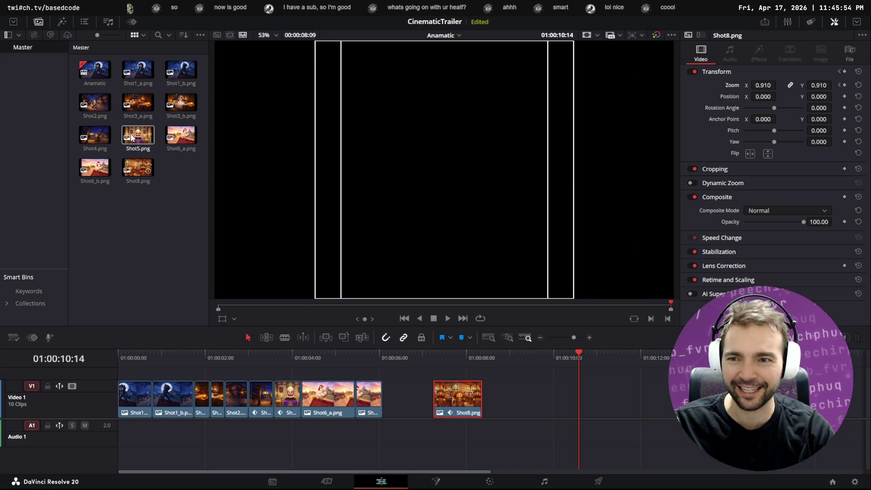
pyautogui.click(138, 135)
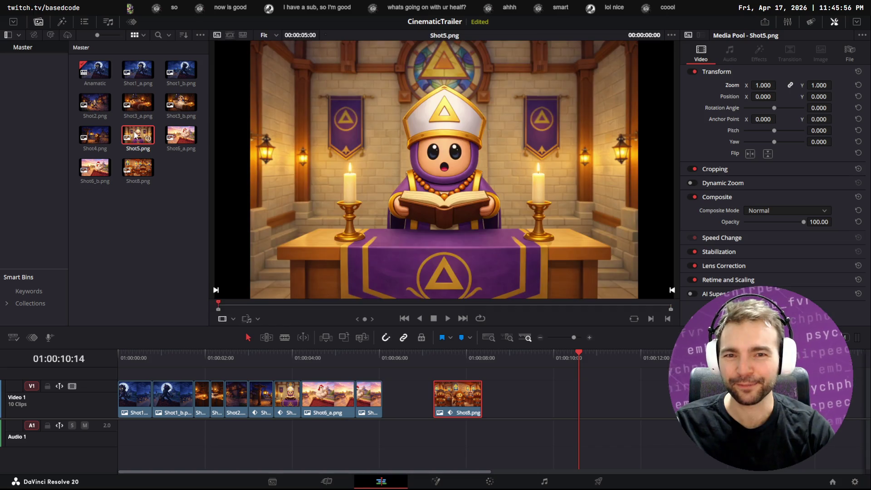
pyautogui.click(136, 169)
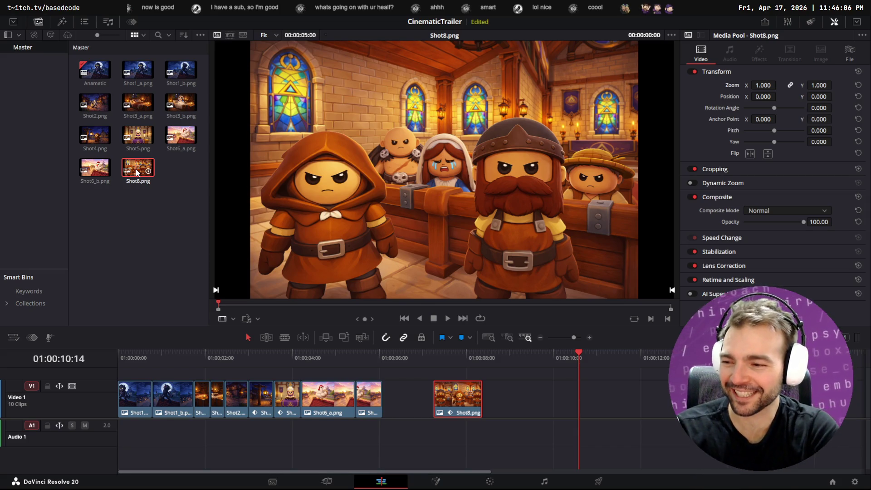
pyautogui.press('q')
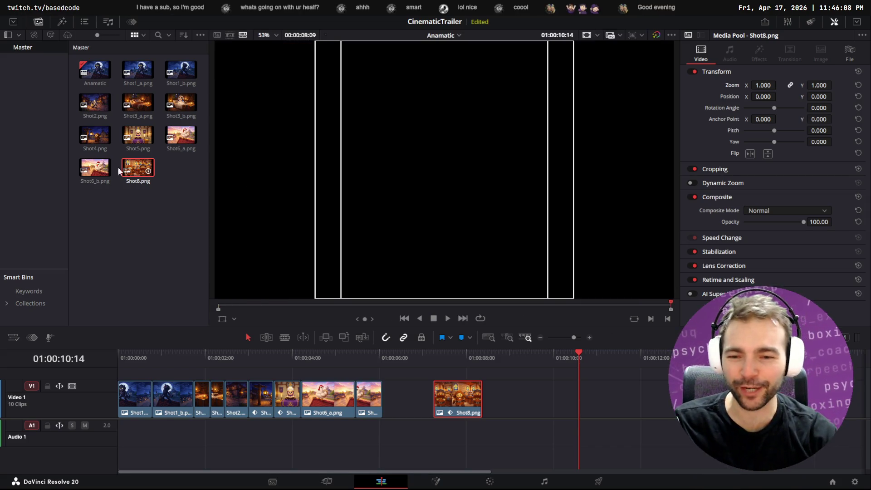
pyautogui.moveTo(193, 357); pyautogui.dragTo(108, 355)
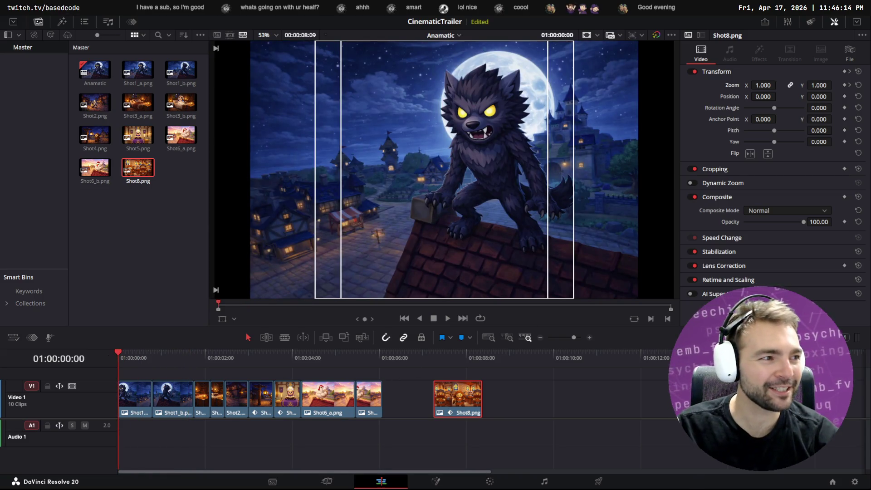
# - Zoom out on the tldraw board to show the full storyboard overview
pyautogui.hotkey('alt', 'Tab')
pyautogui.scroll(-5, 620, 247)
pyautogui.scroll(-8, 368, 239)
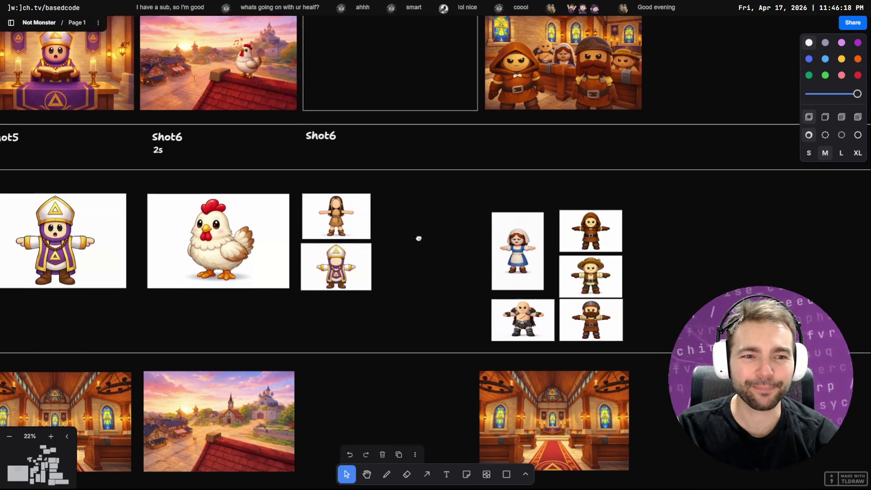
pyautogui.hscroll(-5, 686, 253)
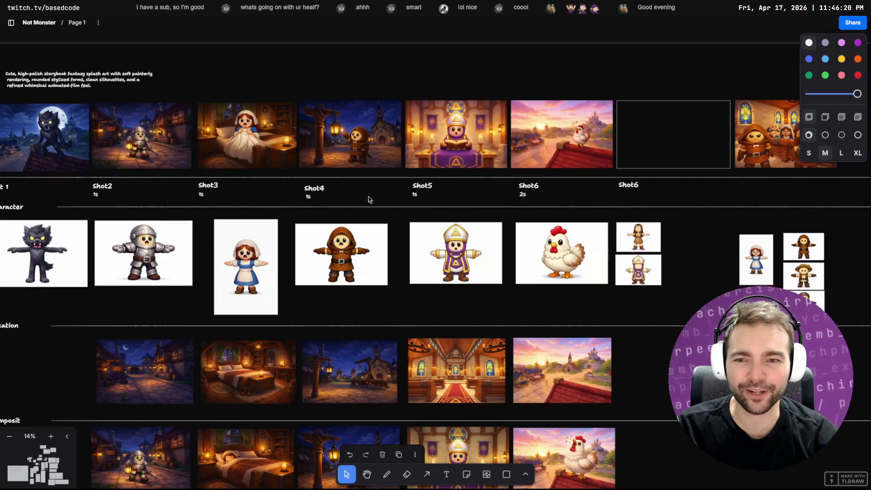
# - Write the caption 'Priest accuses the vagabond of being the warewolf' inside the empty Shot6 frame
pyautogui.hscroll(12, 685, 222)
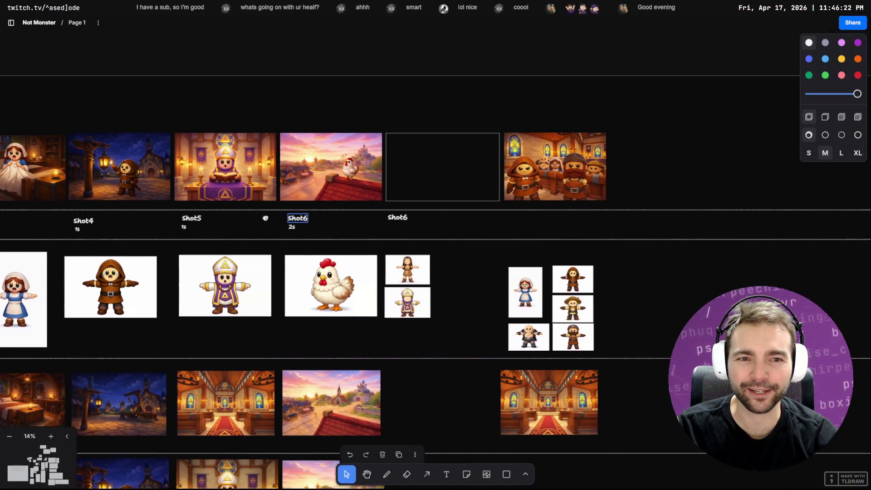
pyautogui.scroll(5, 498, 177)
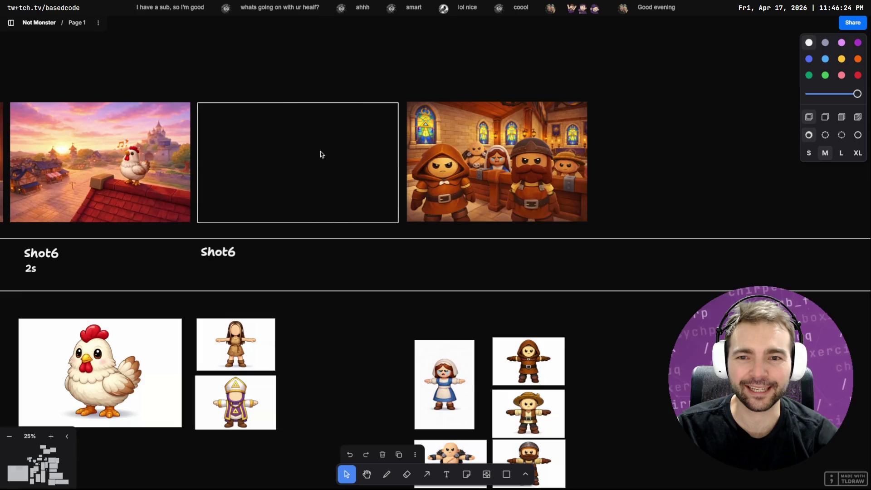
pyautogui.hscroll(-4, 321, 152)
pyautogui.press('t')
pyautogui.click(455, 199)
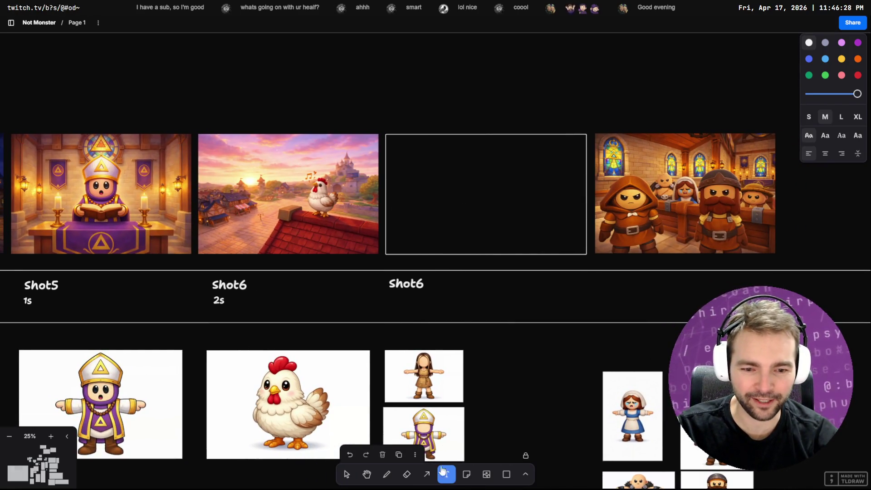
pyautogui.write('Sh')
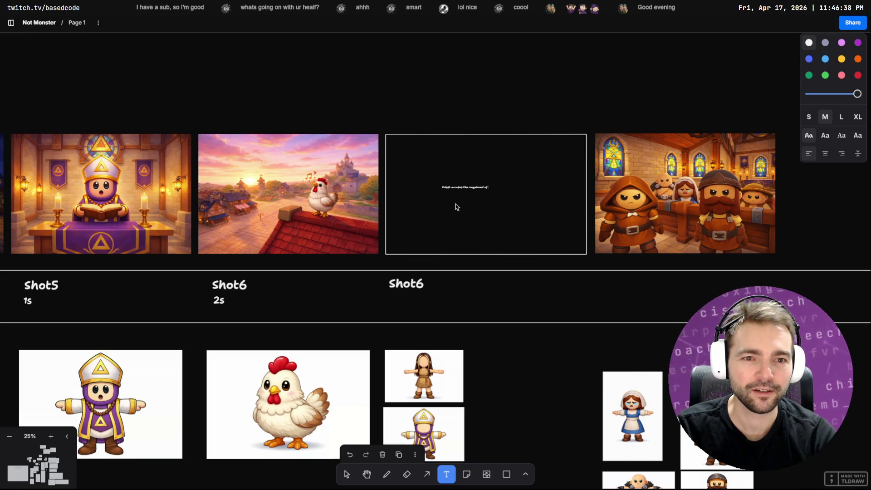
pyautogui.write('being the wa')
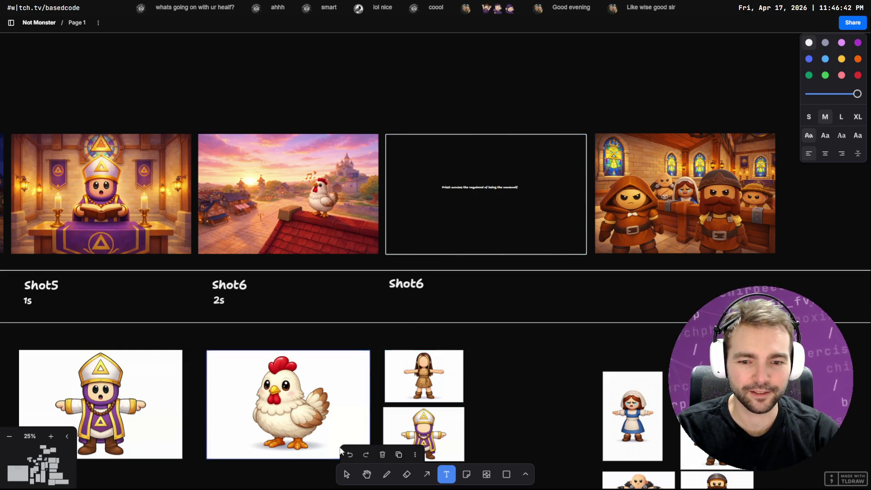
pyautogui.click(346, 475)
# - Break the caption onto two lines, center it in Shot6, and duplicate the frame past the church image
pyautogui.click(509, 186)
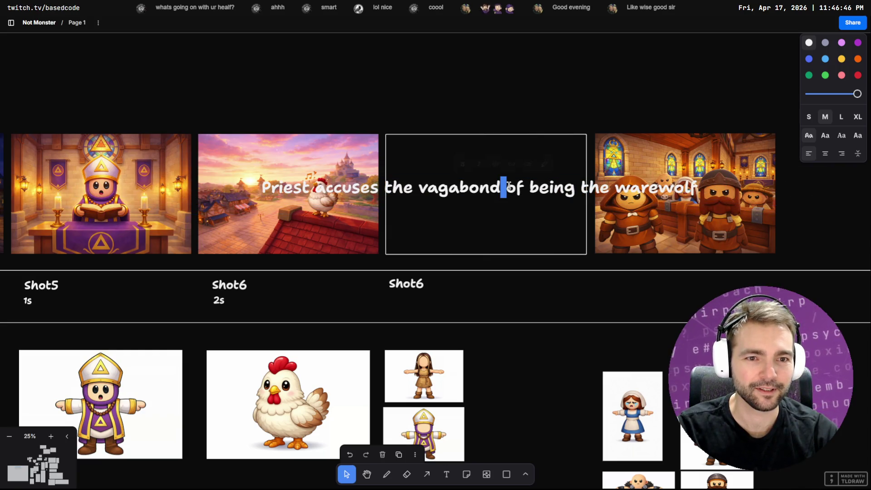
pyautogui.press('Return')
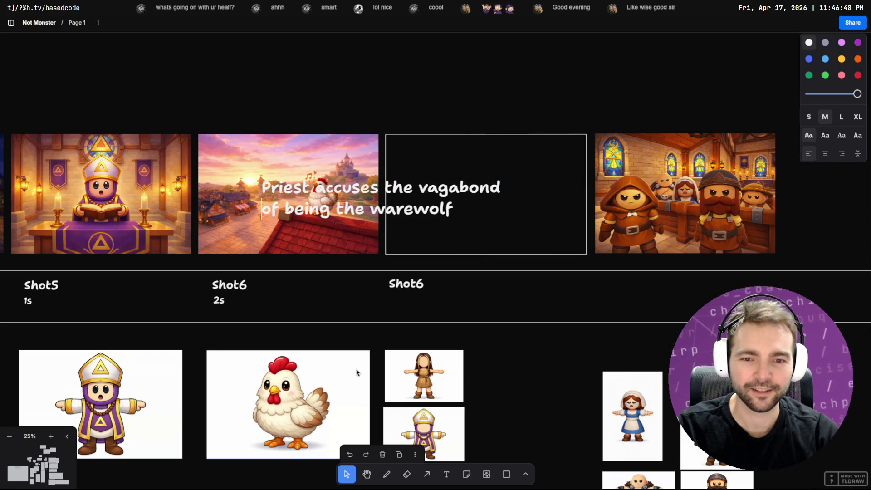
pyautogui.press('Escape')
pyautogui.moveTo(461, 206)
pyautogui.mouseDown()
pyautogui.moveTo(505, 197)
pyautogui.moveTo(577, 202)
pyautogui.moveTo(556, 190)
pyautogui.moveTo(574, 180)
pyautogui.mouseUp()
pyautogui.hscroll(5, 410, 179)
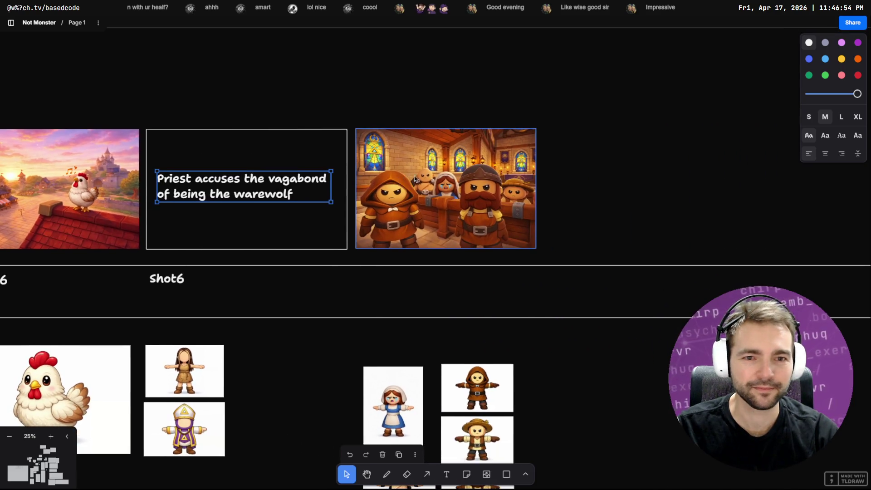
pyautogui.moveTo(319, 110)
pyautogui.mouseDown()
pyautogui.moveTo(247, 202)
pyautogui.moveTo(624, 196)
pyautogui.moveTo(656, 212)
pyautogui.mouseUp()
# - Retype the duplicated frame's caption to 'Vagabond Shocked reaction Runs away.'
pyautogui.doubleClick(623, 172)
pyautogui.write('Vagabond Shocked')
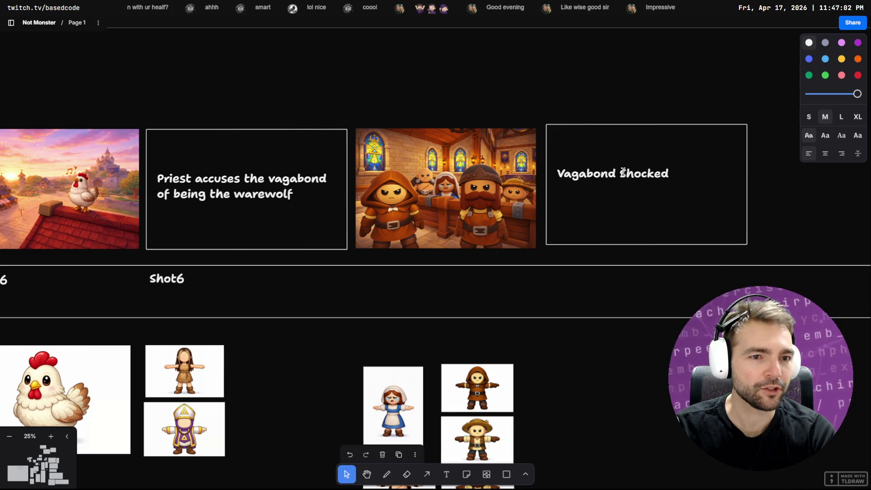
pyautogui.write(' reaction')
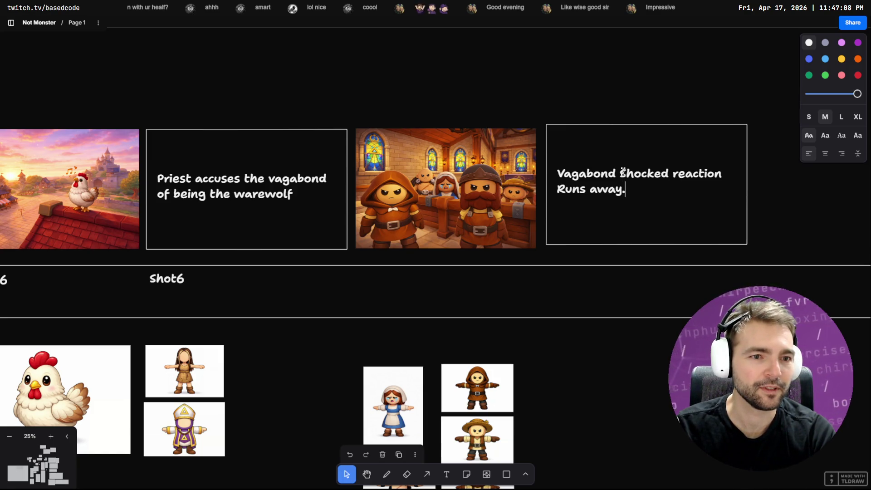
pyautogui.press('Escape')
pyautogui.scroll(-3, 417, 161)
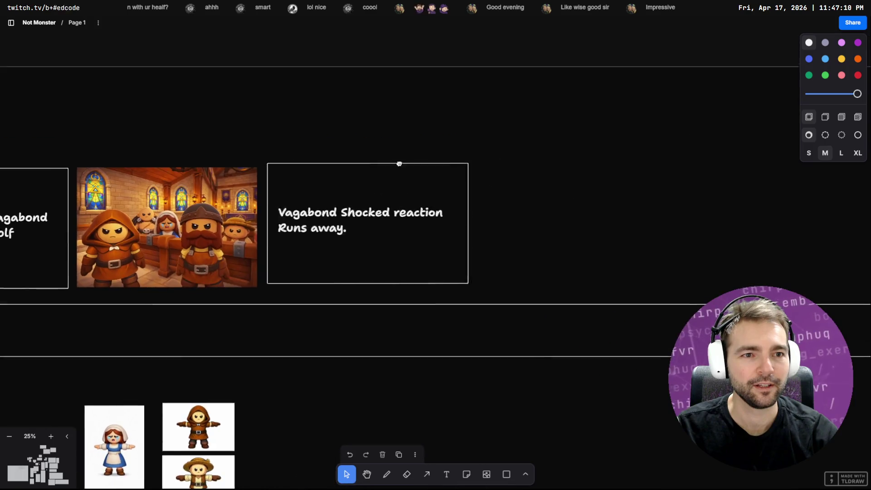
# - Duplicate that frame to the right and change its caption to 'Farmer'
pyautogui.moveTo(400, 229)
pyautogui.mouseDown()
pyautogui.moveTo(490, 220)
pyautogui.moveTo(530, 224)
pyautogui.moveTo(523, 227)
pyautogui.mouseUp()
pyautogui.doubleClick(456, 202)
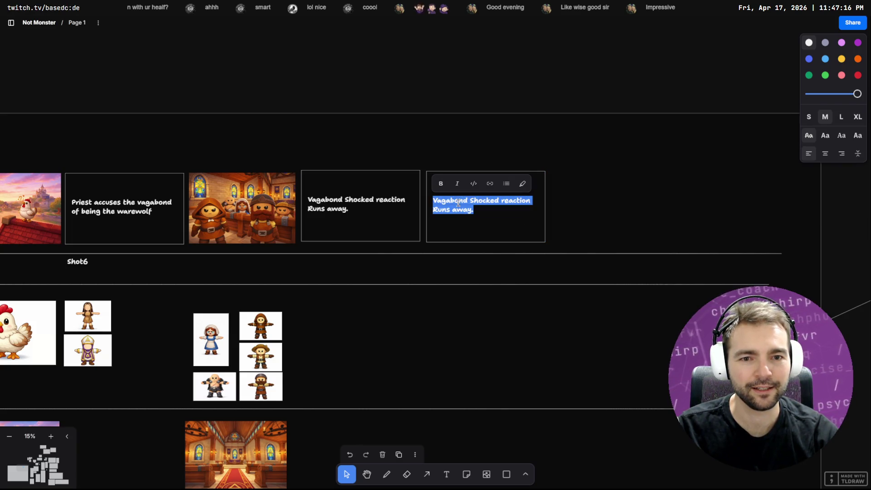
pyautogui.write('Farmer')
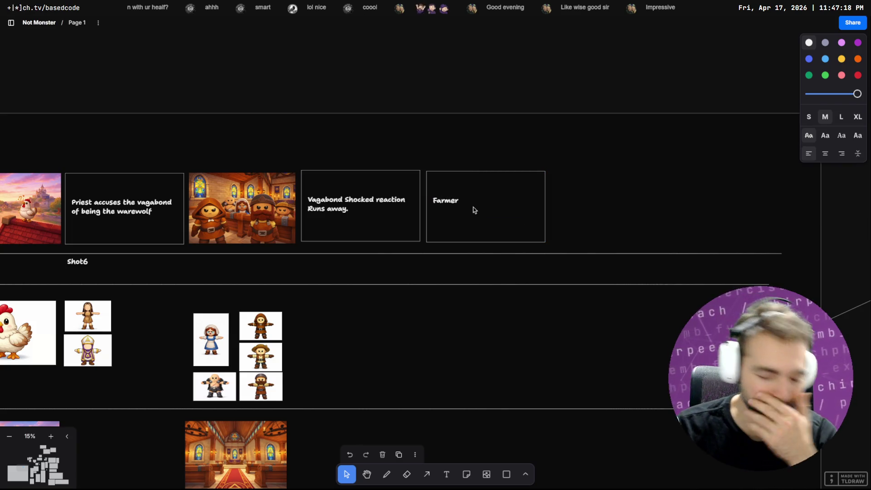
pyautogui.hotkey('ctrl', 'a')
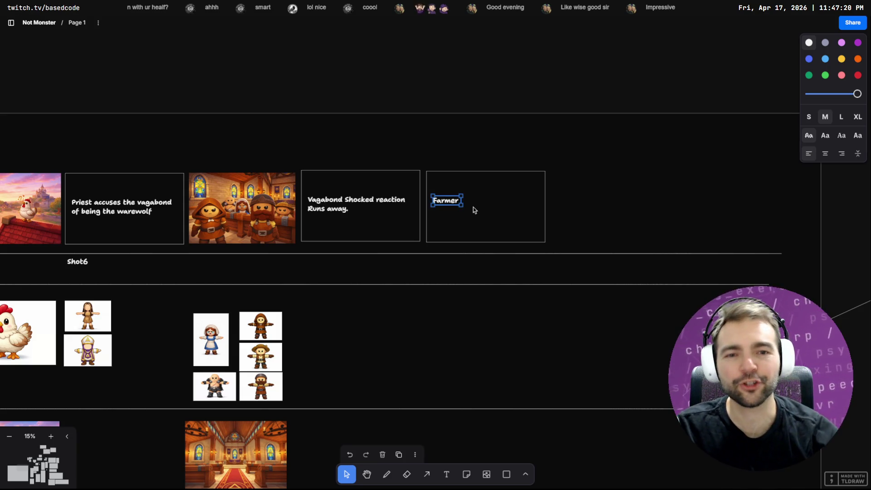
pyautogui.press('Escape')
pyautogui.moveTo(584, 165); pyautogui.dragTo(449, 214)
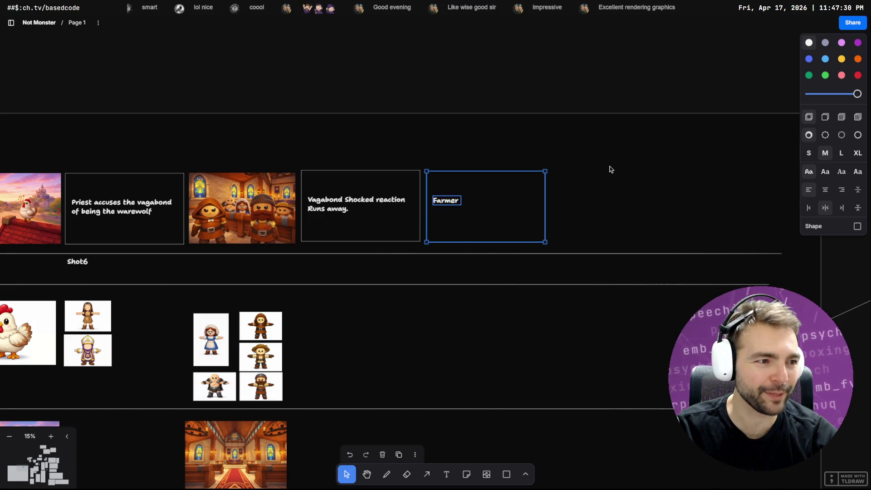
# - Browse to Trailer > shot_01_werewolf_howls_at_the_moon and play Shot1-Take2.mp4 full screen in VLC
pyautogui.press('super+e')
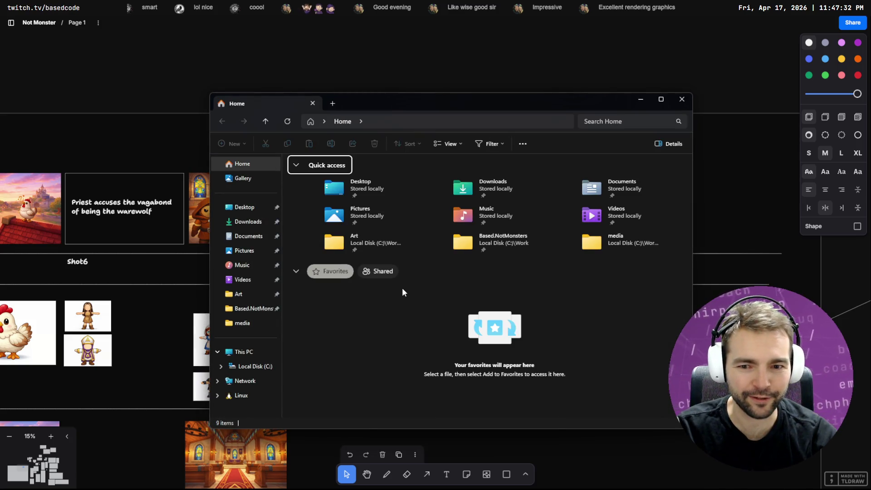
pyautogui.doubleClick(449, 238)
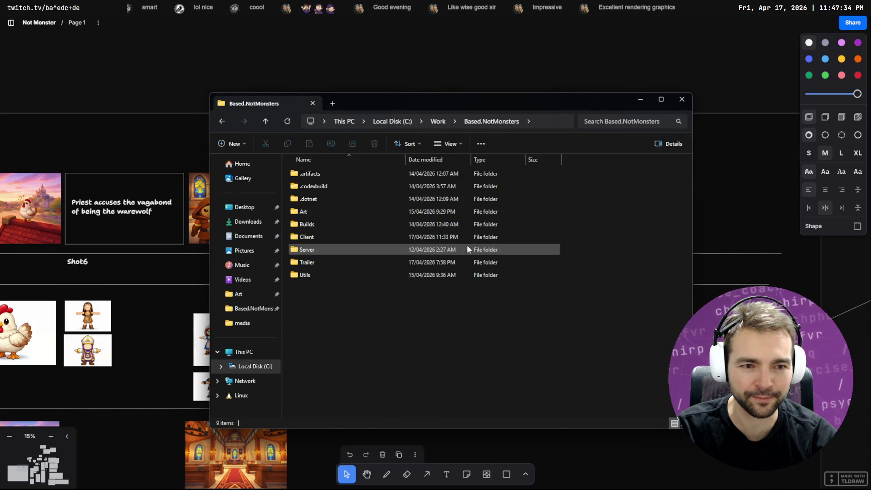
pyautogui.doubleClick(314, 263)
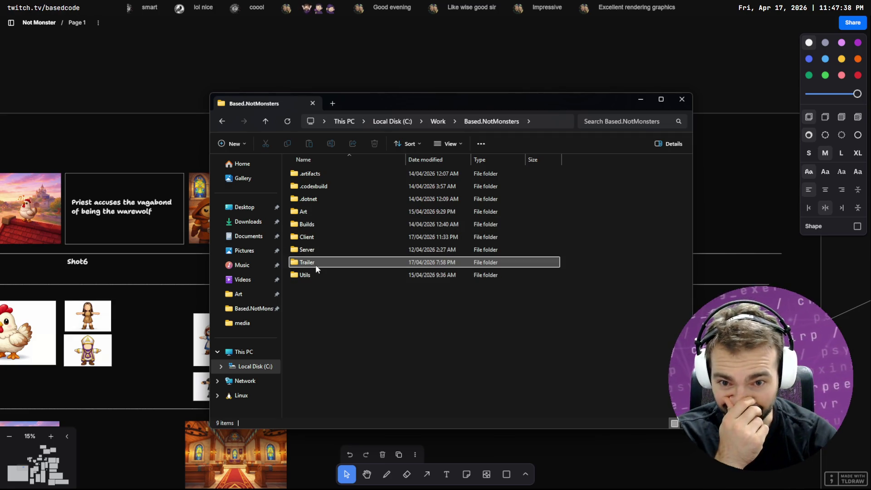
pyautogui.doubleClick(313, 199)
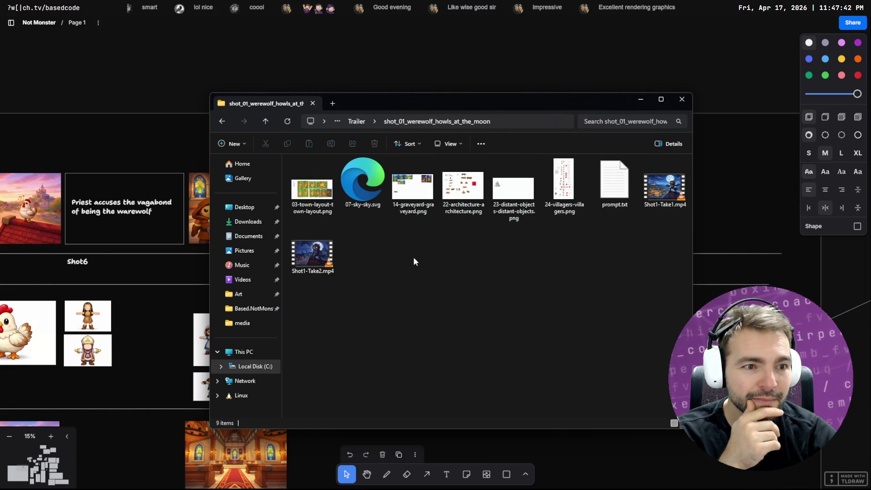
pyautogui.doubleClick(319, 252)
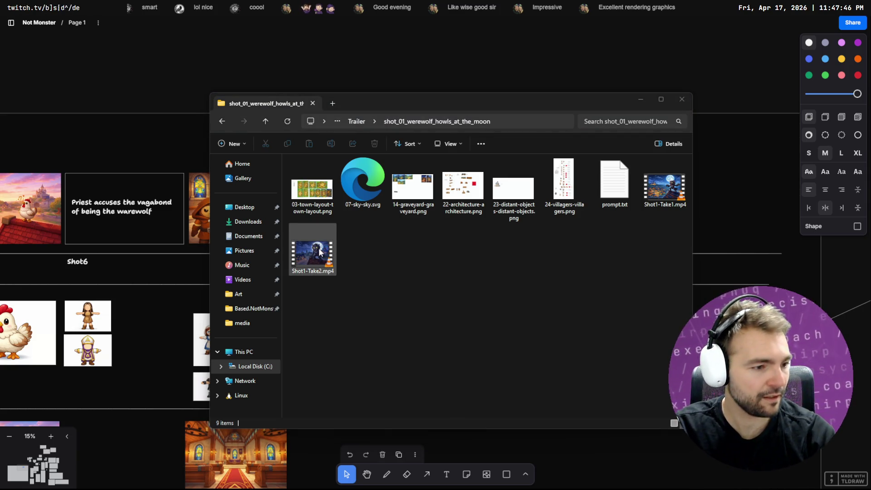
pyautogui.click(414, 255)
pyautogui.moveTo(309, 250)
pyautogui.mouseDown()
pyautogui.moveTo(190, 225)
pyautogui.moveTo(203, 213)
pyautogui.mouseUp()
pyautogui.doubleClick(199, 201)
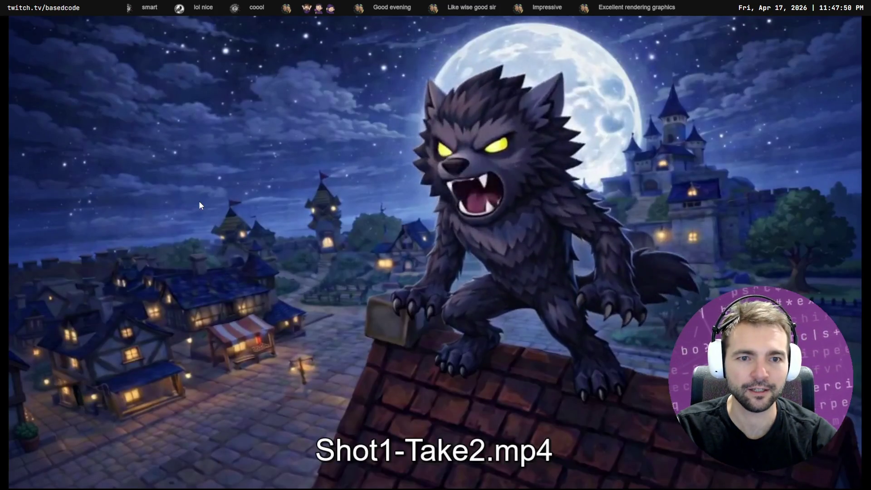
# - Replay the werewolf clip full screen, pause on the howling frame, then return to the Explorer folder
pyautogui.moveTo(260, 227)
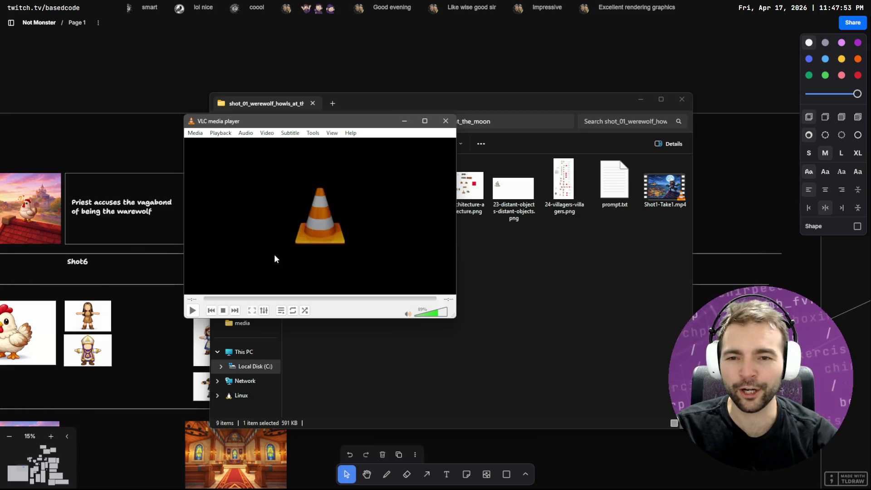
pyautogui.doubleClick(260, 263)
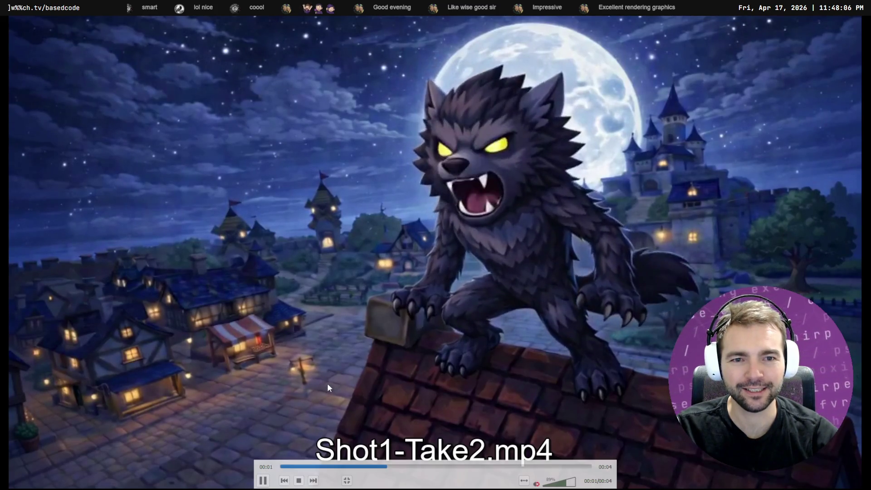
pyautogui.press('space')
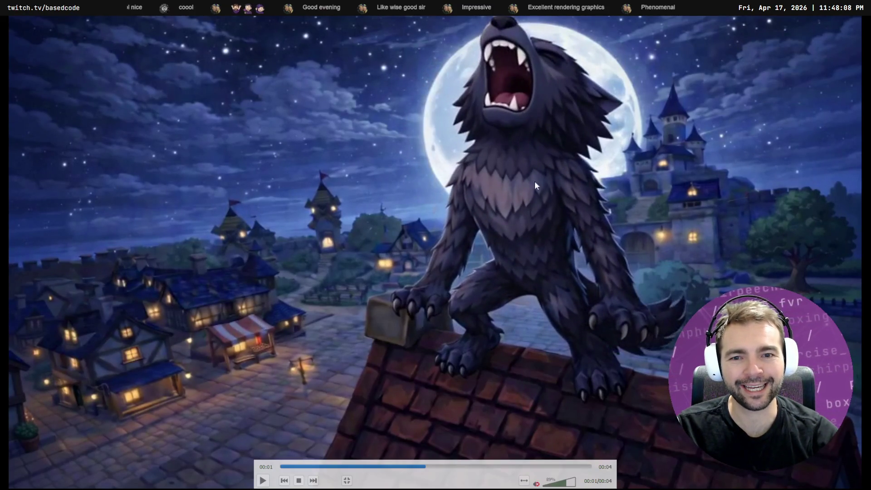
pyautogui.doubleClick(405, 161)
pyautogui.click(522, 250)
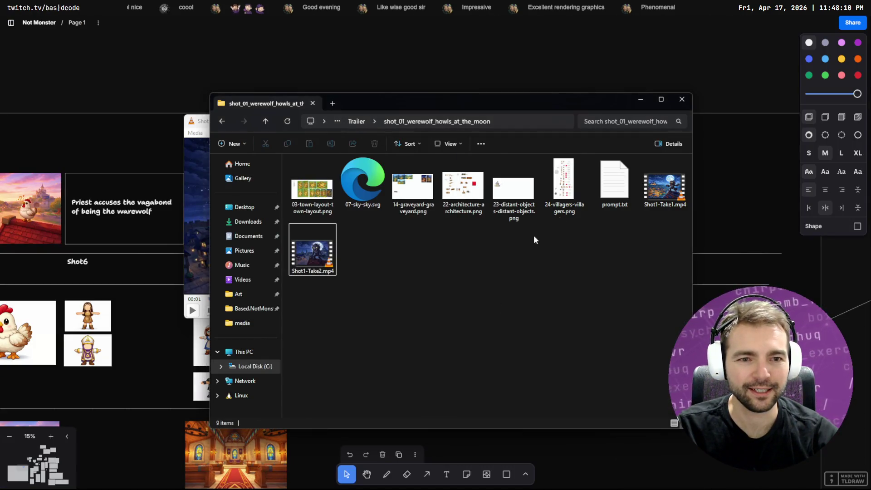
# - From the Trailer media folder, drag Shot1-Take2.mp4 into Resolve's Master media pool
pyautogui.click(305, 255)
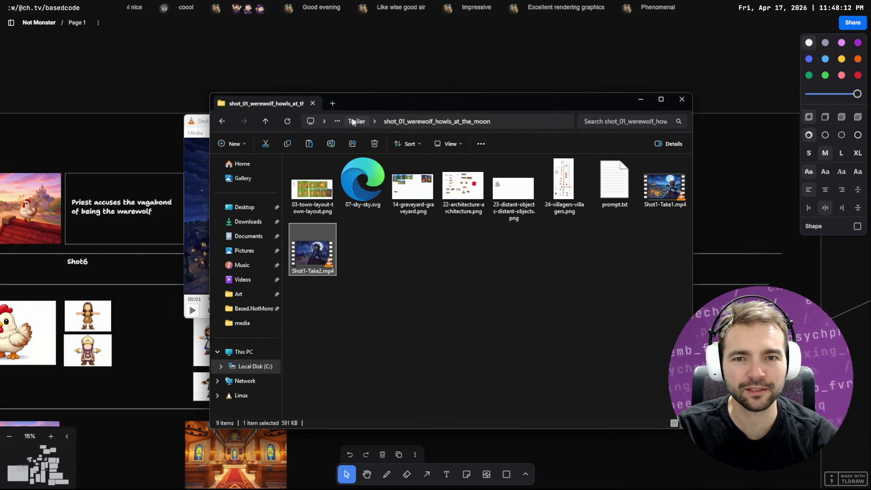
pyautogui.hotkey('alt', 'Up')
pyautogui.doubleClick(315, 183)
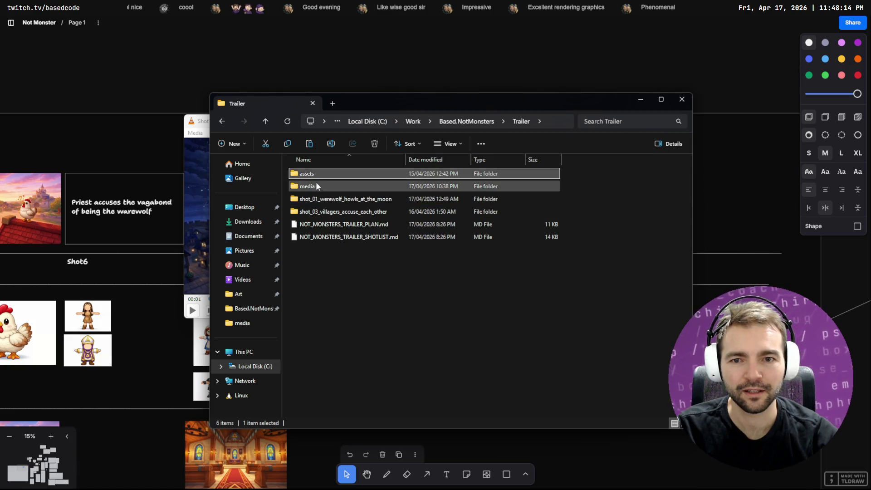
pyautogui.click(411, 238)
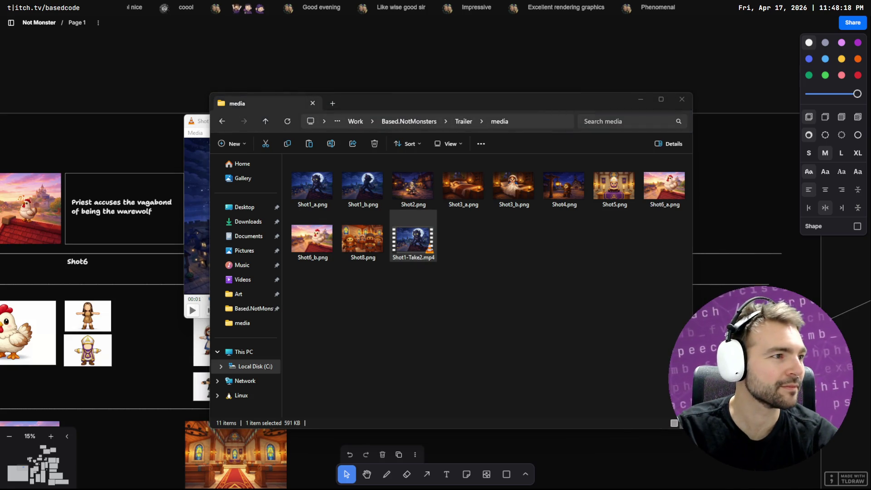
pyautogui.hotkey('alt', 'Tab')
pyautogui.hotkey('alt', 'Tab')
pyautogui.moveTo(413, 245)
pyautogui.mouseDown()
pyautogui.moveTo(320, 338)
pyautogui.moveTo(168, 266)
pyautogui.moveTo(149, 231)
pyautogui.mouseUp()
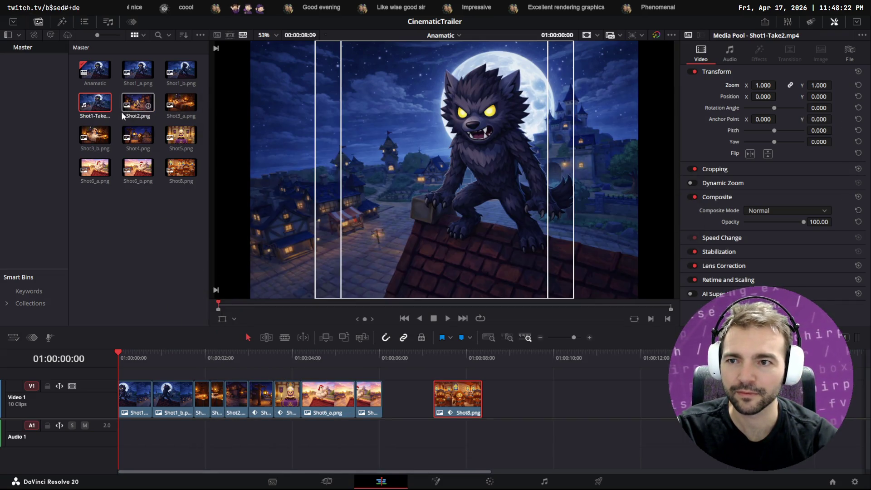
# - Place Shot1-Take2.mp4 at 01:00:00:00 on new Video 2 and Audio 2 tracks above the shots
pyautogui.click(100, 111)
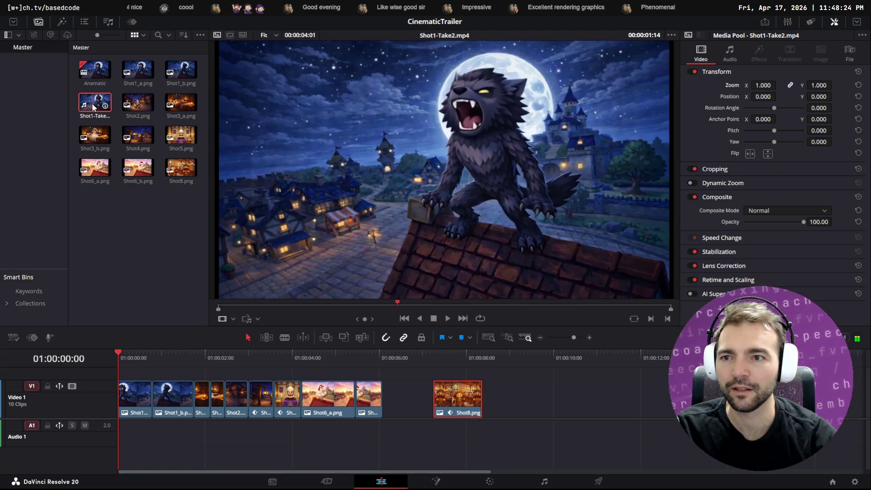
pyautogui.moveTo(97, 117)
pyautogui.mouseDown()
pyautogui.moveTo(145, 369)
pyautogui.moveTo(121, 375)
pyautogui.mouseUp()
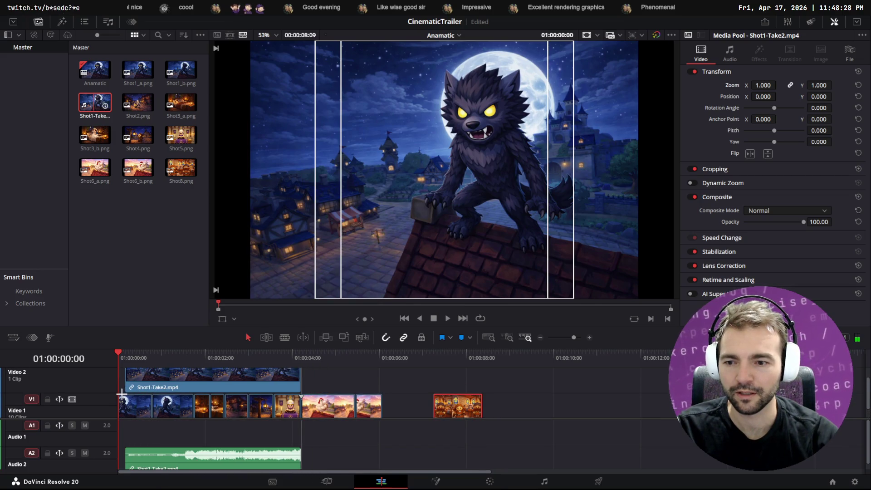
pyautogui.moveTo(75, 453); pyautogui.dragTo(122, 395)
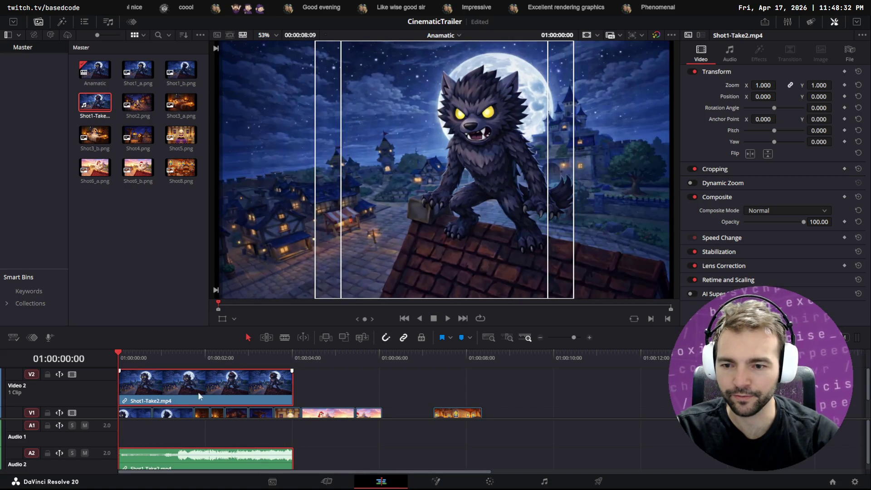
pyautogui.rightClick(232, 386)
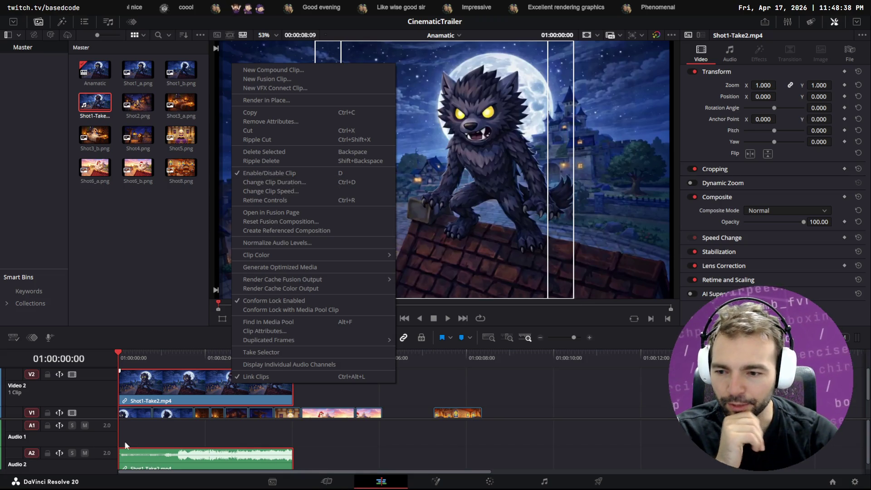
pyautogui.rightClick(143, 456)
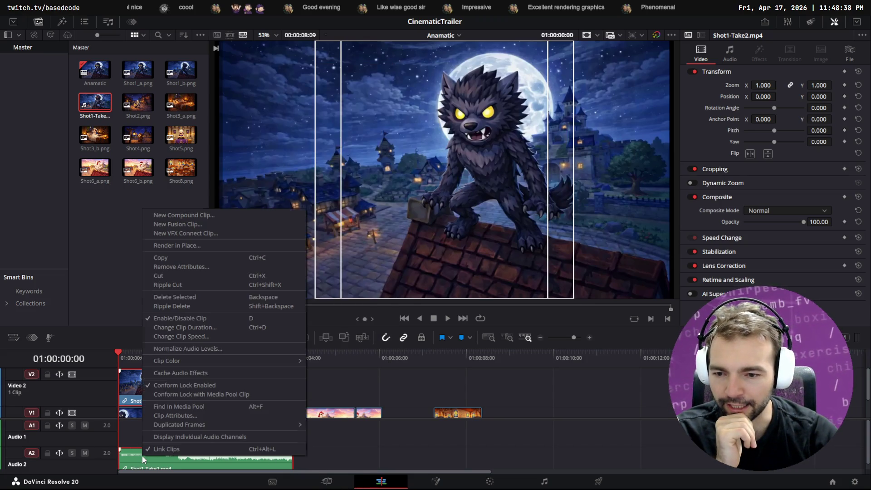
pyautogui.click(127, 303)
# - Try blade cuts on the werewolf and Video 2 clips, undoing the misplaced cut
pyautogui.click(284, 337)
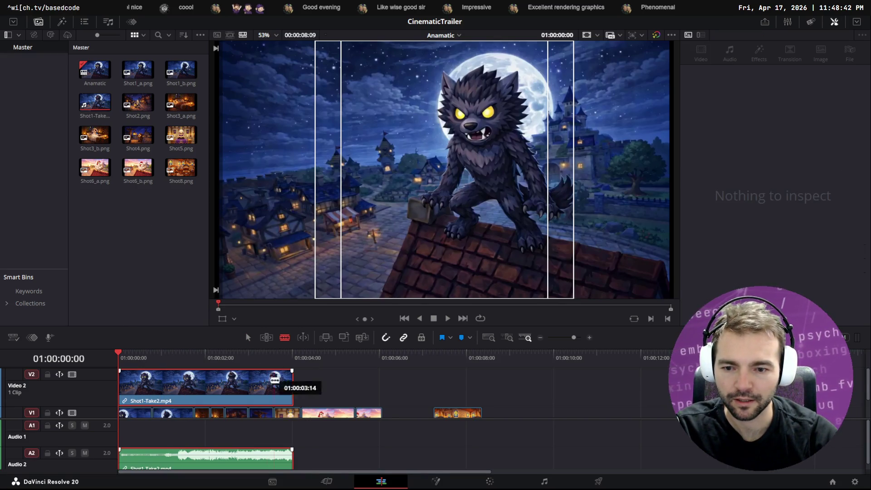
pyautogui.scroll(-1, 195, 391)
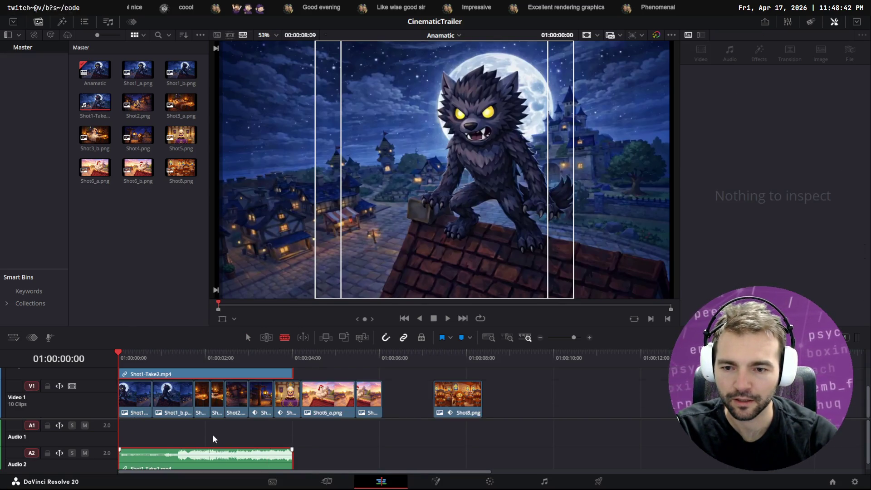
pyautogui.click(189, 454)
pyautogui.hotkey('ctrl', 'z')
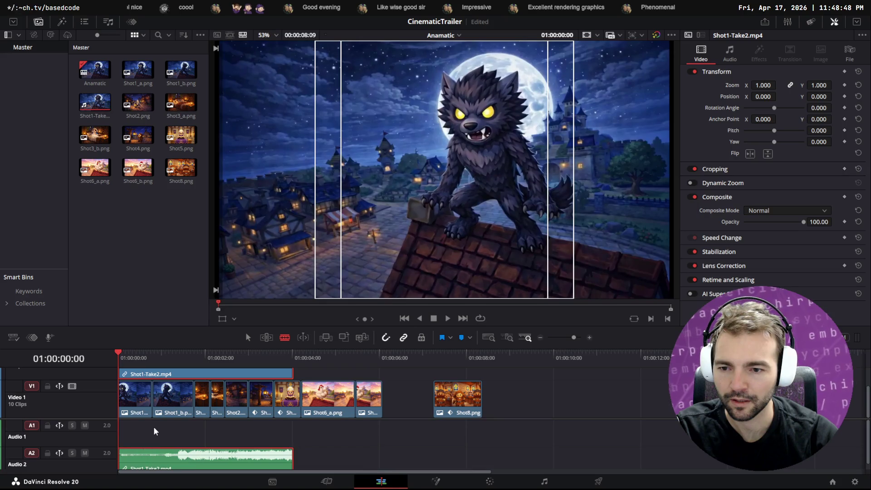
pyautogui.scroll(1, 129, 408)
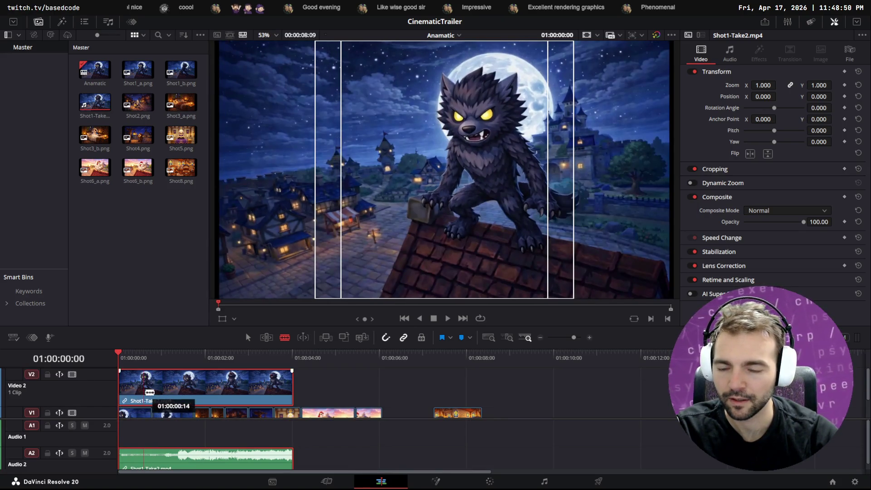
pyautogui.click(129, 390)
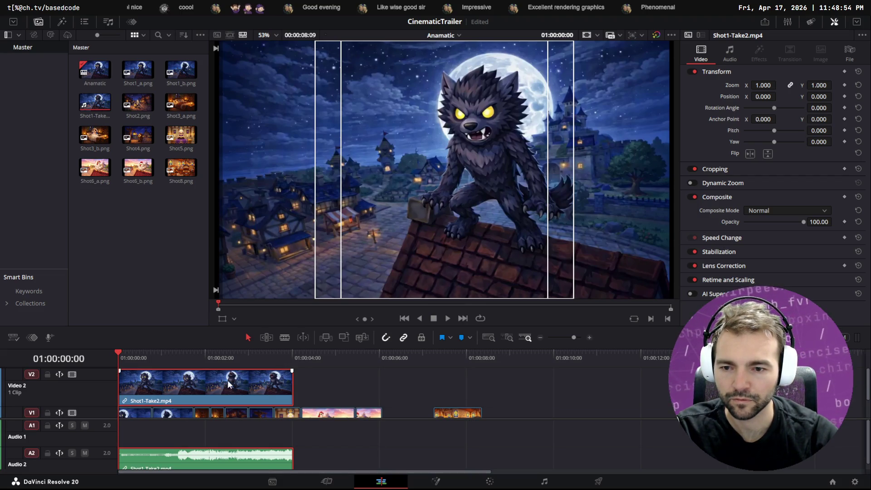
pyautogui.click(285, 338)
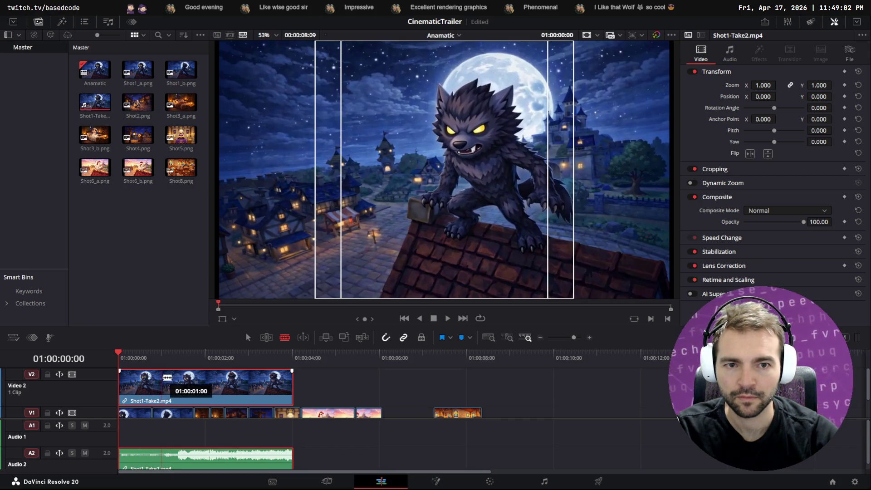
# - Split the Video 2 wolf clip at one second, delete its opening, and scrub to the howl
pyautogui.click(162, 377)
pyautogui.press('a')
pyautogui.press('Delete')
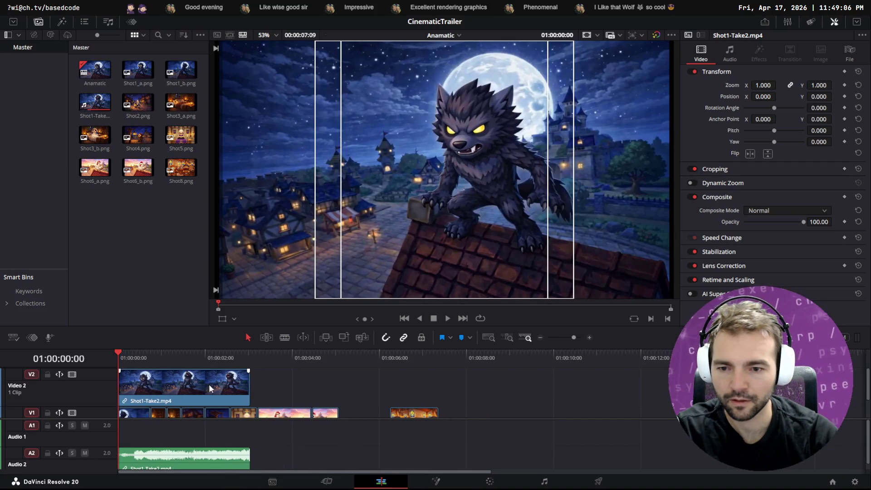
pyautogui.click(199, 384)
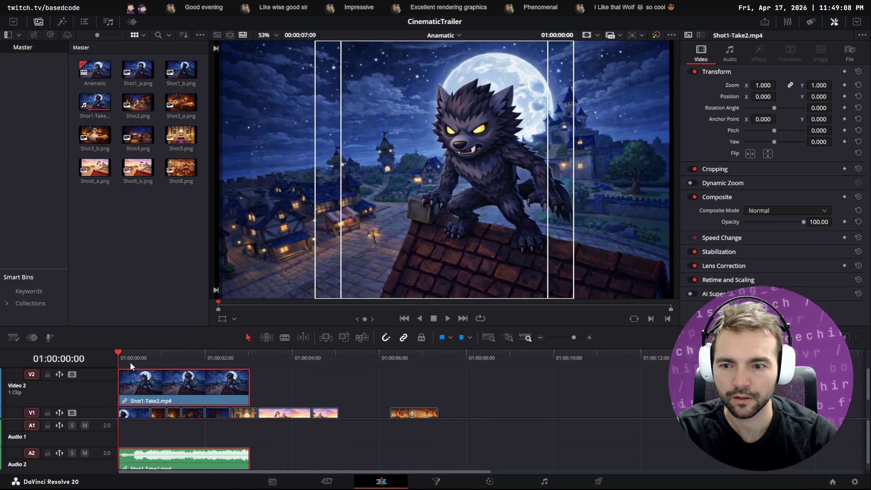
pyautogui.moveTo(119, 358); pyautogui.dragTo(166, 360)
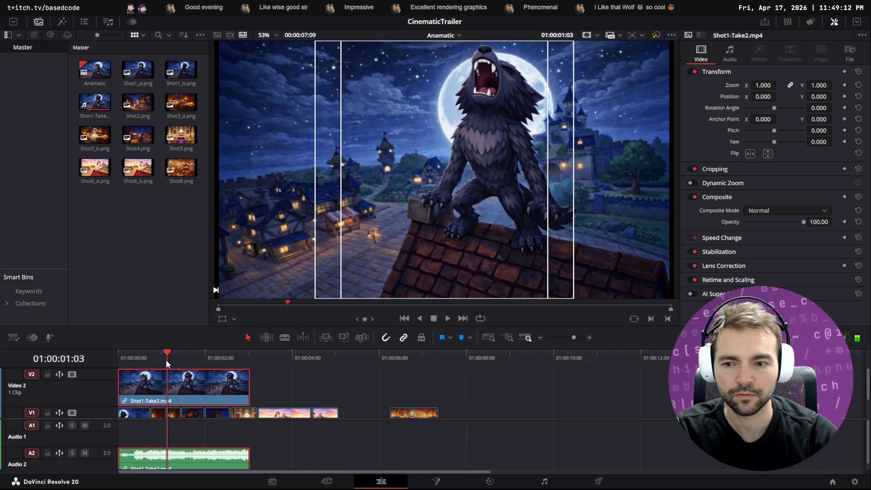
pyautogui.scroll(-2, 245, 400)
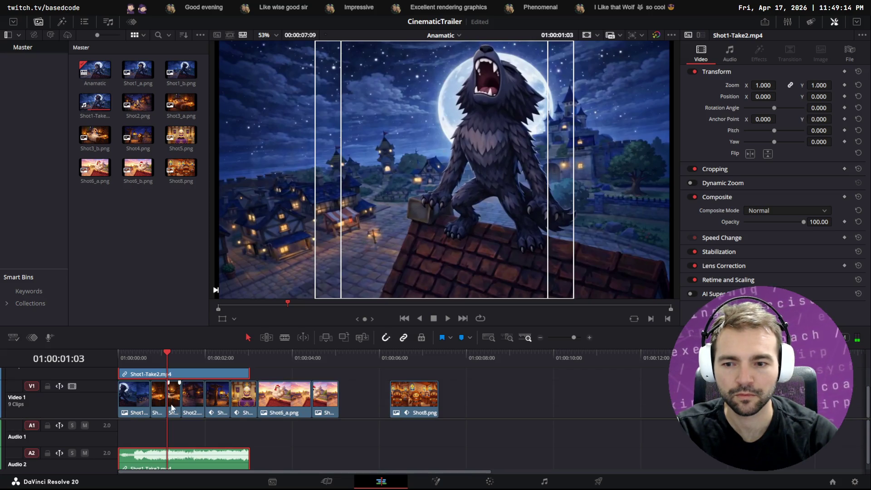
pyautogui.moveTo(358, 407)
pyautogui.mouseDown()
pyautogui.moveTo(191, 399)
pyautogui.moveTo(162, 408)
pyautogui.moveTo(177, 385)
pyautogui.mouseUp()
pyautogui.scroll(2, 161, 429)
pyautogui.scroll(-2, 189, 395)
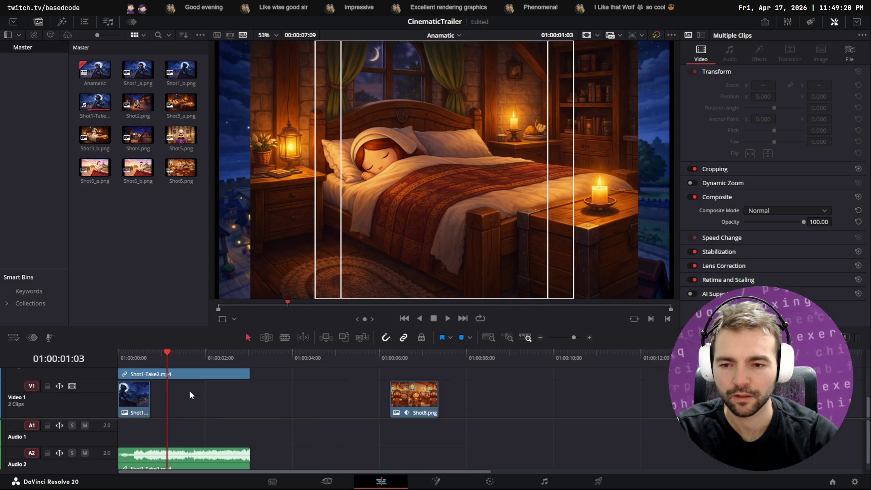
pyautogui.scroll(2, 189, 403)
pyautogui.scroll(-2, 189, 403)
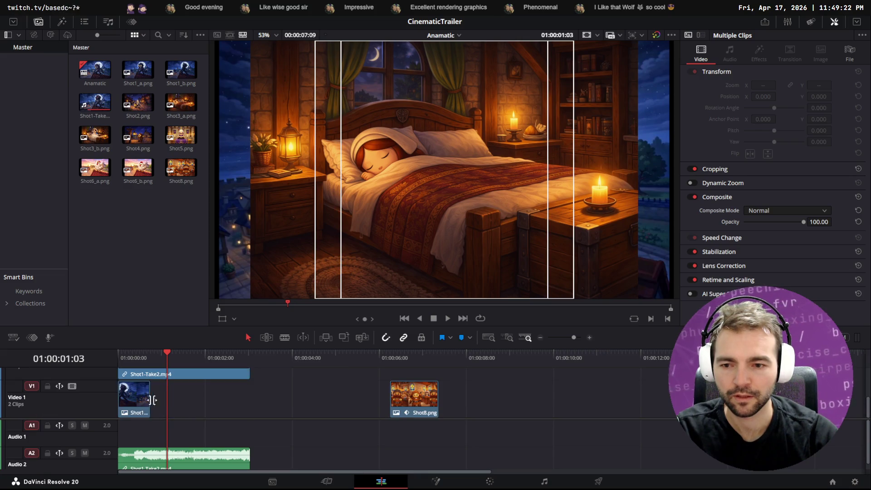
# - Rearrange the storyboard shots, undoing trial moves, and put the seven shots on their own track
pyautogui.click(140, 394)
pyautogui.hotkey('ctrl', 'z')
pyautogui.click(136, 355)
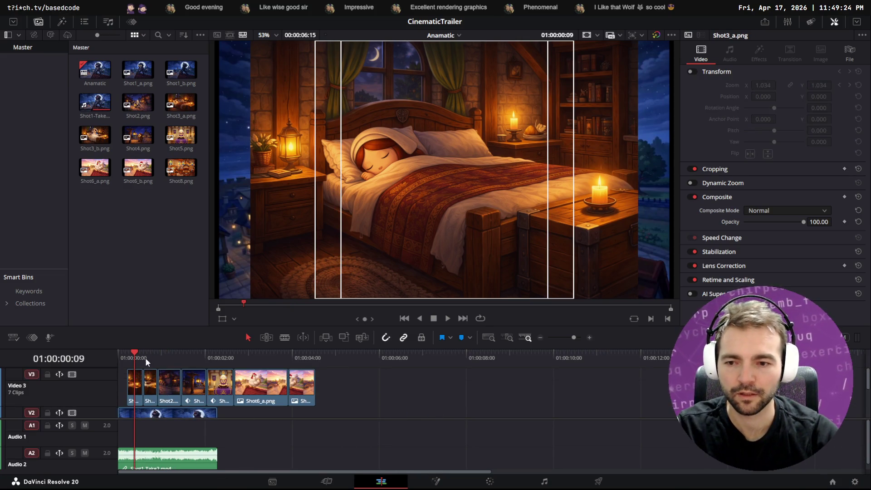
pyautogui.moveTo(136, 355); pyautogui.dragTo(112, 350)
pyautogui.scroll(-2, 138, 388)
pyautogui.scroll(2, 141, 391)
pyautogui.hotkey('alt', 'y')
pyautogui.moveTo(141, 389); pyautogui.dragTo(155, 385)
pyautogui.moveTo(136, 355); pyautogui.dragTo(115, 356)
pyautogui.scroll(-3, 171, 404)
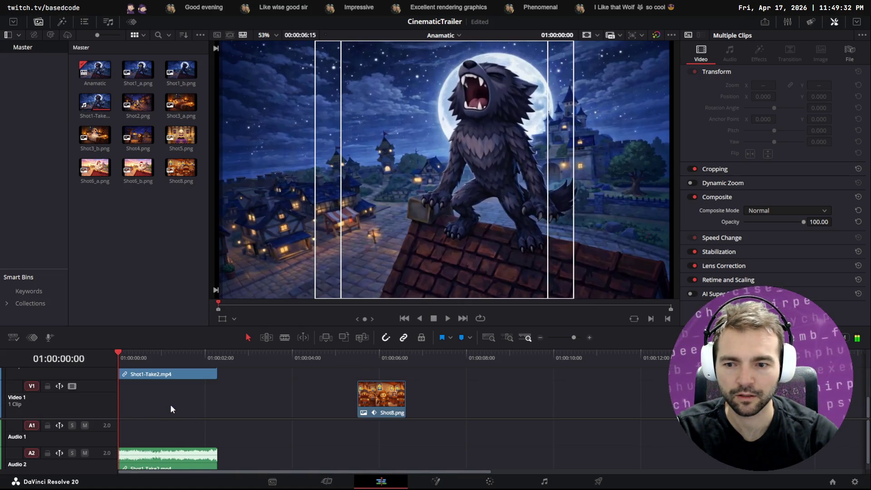
pyautogui.hotkey('ctrl', 'z')
pyautogui.hotkey('ctrl', 'z')
pyautogui.hotkey('ctrl', 'z')
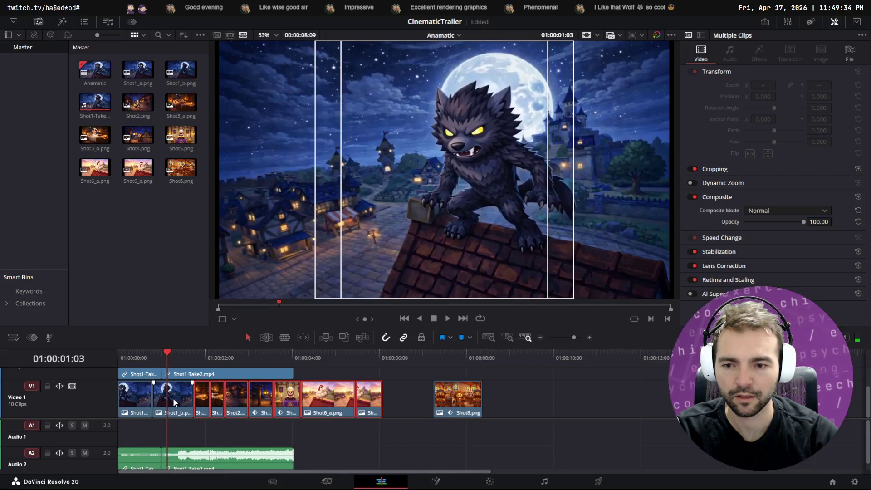
pyautogui.hotkey('ctrl', 'z')
pyautogui.hotkey('ctrl', 'z')
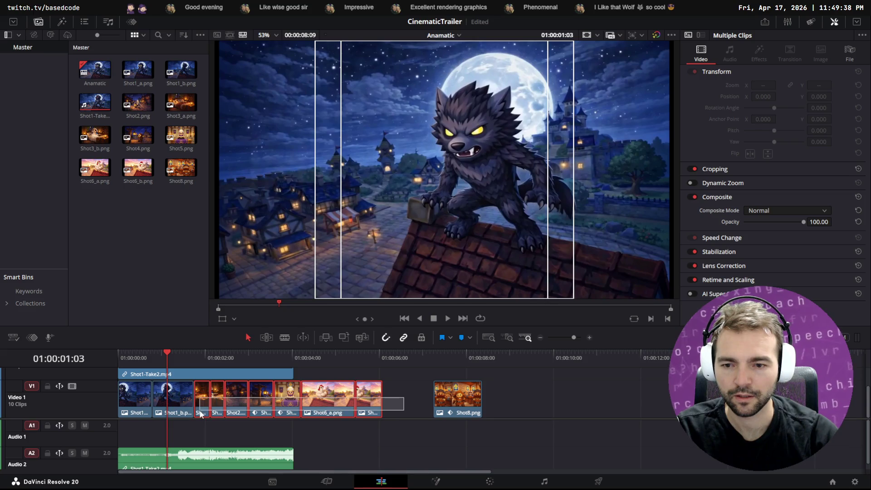
pyautogui.moveTo(204, 398); pyautogui.dragTo(205, 397)
pyautogui.hotkey('ctrl', 'z')
pyautogui.hotkey('ctrl', 'z')
pyautogui.hotkey('ctrl', 'z')
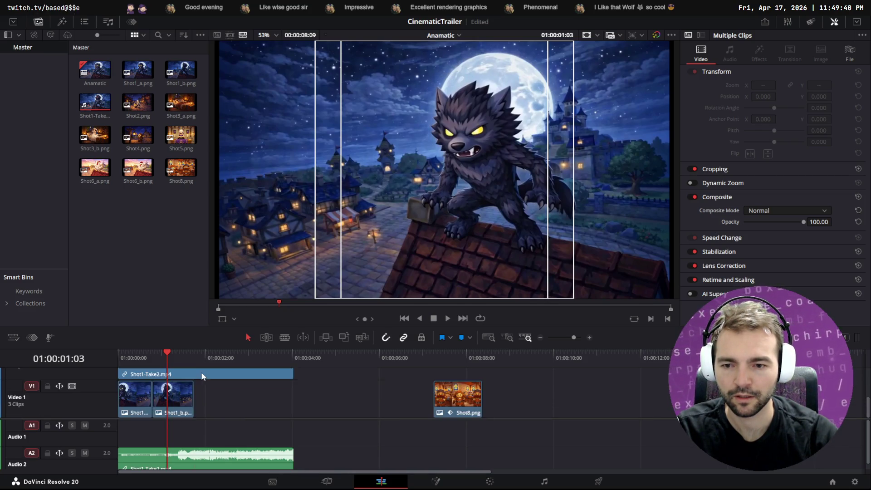
# - Cut the Shot1-Take2 wolf clip on Video 2 at 01:00:01:03 with the Blade tool
pyautogui.moveTo(168, 356)
pyautogui.mouseDown()
pyautogui.moveTo(122, 357)
pyautogui.moveTo(213, 350)
pyautogui.moveTo(177, 349)
pyautogui.moveTo(200, 350)
pyautogui.moveTo(120, 372)
pyautogui.moveTo(167, 361)
pyautogui.mouseUp()
pyautogui.scroll(-2, 169, 417)
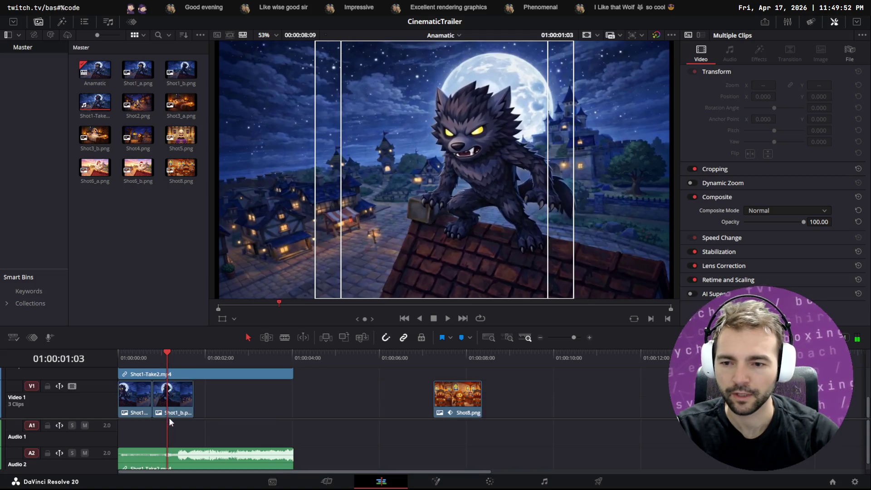
pyautogui.scroll(-1, 177, 443)
pyautogui.click(285, 338)
pyautogui.scroll(3, 167, 379)
pyautogui.scroll(-3, 167, 379)
pyautogui.click(168, 378)
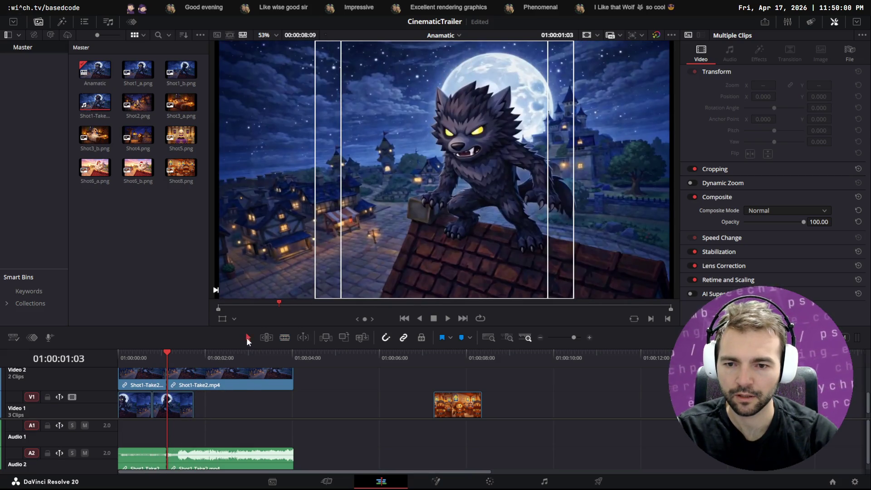
# - Ripple-delete the first wolf clip segment, then undo it and scrub the opening frames
pyautogui.click(248, 337)
pyautogui.click(142, 384)
pyautogui.hotkey('shift', 'Delete')
pyautogui.scroll(3, 192, 393)
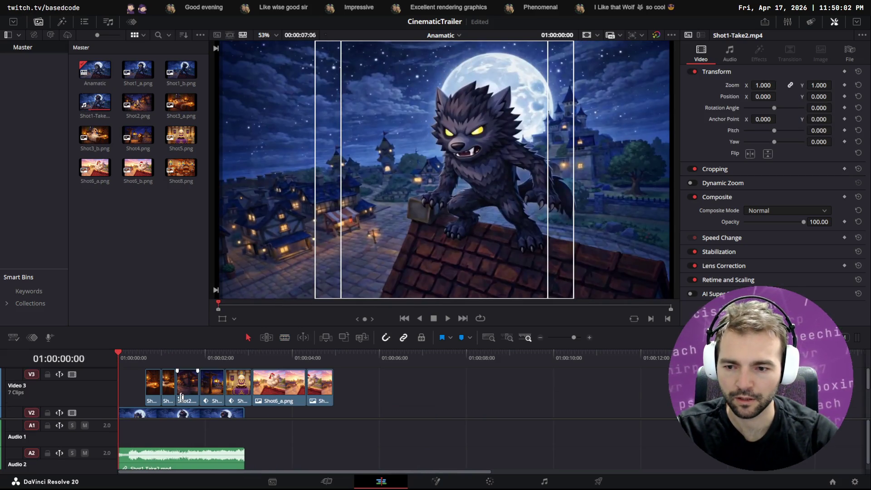
pyautogui.scroll(-3, 181, 393)
pyautogui.scroll(3, 177, 391)
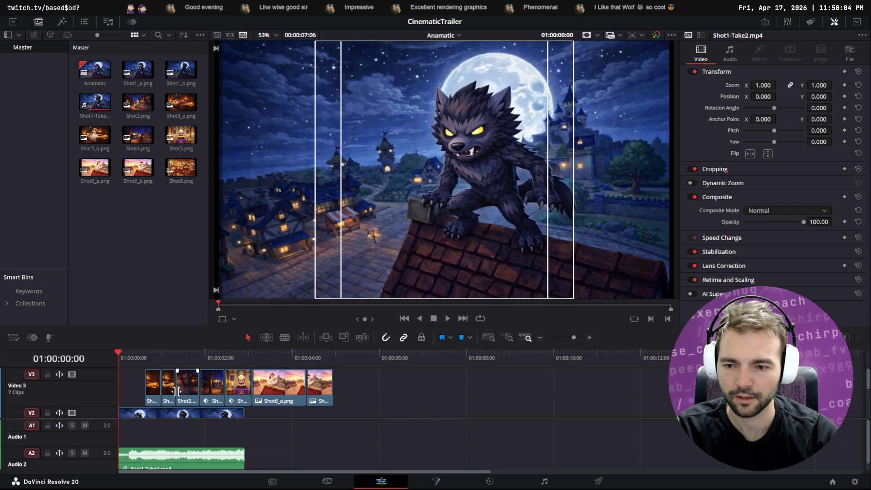
pyautogui.moveTo(119, 354); pyautogui.dragTo(163, 359)
pyautogui.hotkey('ctrl', 'z')
pyautogui.hotkey('ctrl', 'z')
pyautogui.hotkey('ctrl', 'z')
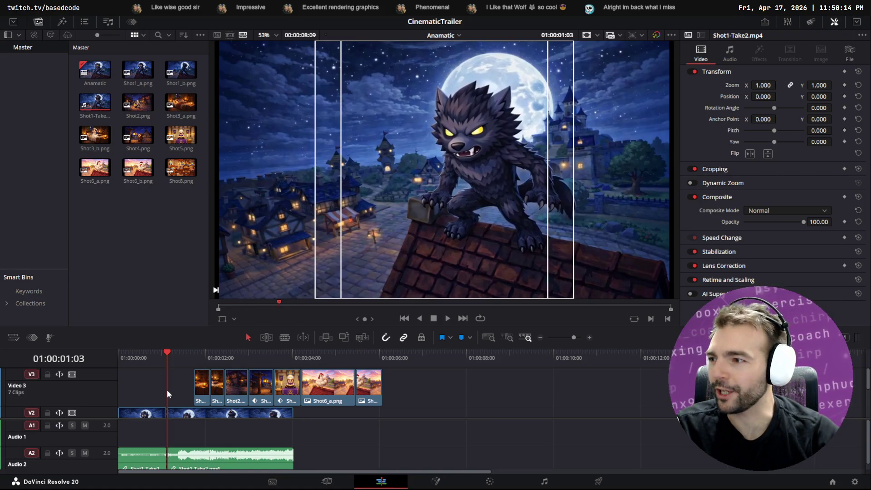
pyautogui.moveTo(181, 359)
pyautogui.mouseDown()
pyautogui.moveTo(128, 358)
pyautogui.moveTo(181, 356)
pyautogui.moveTo(181, 347)
pyautogui.moveTo(119, 352)
pyautogui.moveTo(196, 348)
pyautogui.mouseUp()
# - Select all seven Video 3 storyboard shots, push them later, and play from the start
pyautogui.click(201, 392)
pyautogui.press('y')
pyautogui.moveTo(201, 393); pyautogui.dragTo(226, 390)
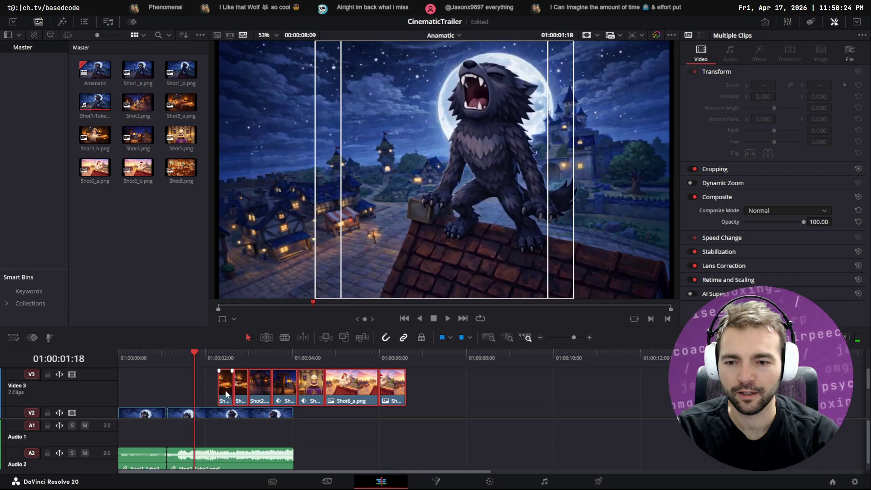
pyautogui.moveTo(192, 354)
pyautogui.mouseDown()
pyautogui.moveTo(154, 361)
pyautogui.moveTo(290, 352)
pyautogui.moveTo(420, 358)
pyautogui.moveTo(105, 361)
pyautogui.mouseUp()
pyautogui.press('space')
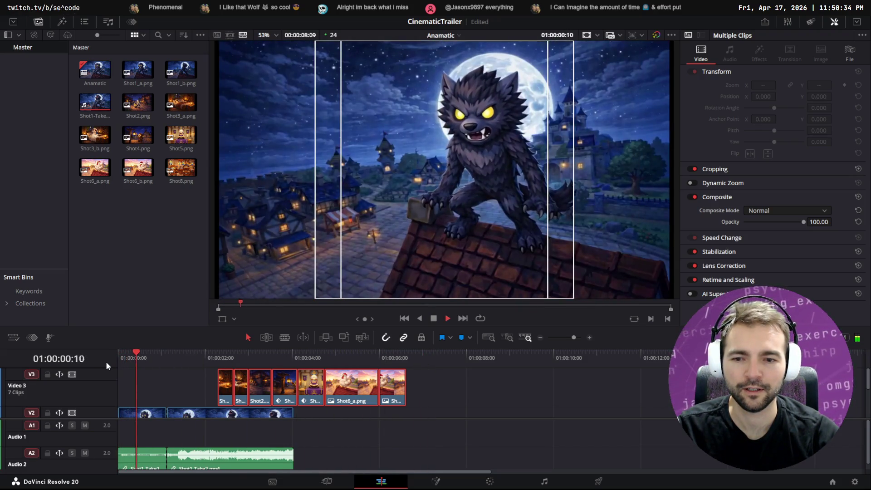
pyautogui.press('space')
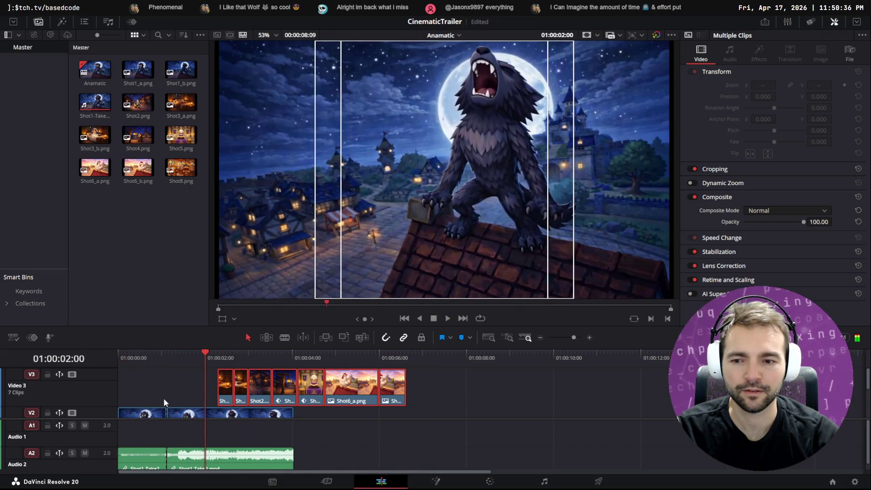
# - Delete the opening wolf segment and replay the edit from the start to check timing
pyautogui.click(155, 409)
pyautogui.press('Delete')
pyautogui.moveTo(153, 354); pyautogui.dragTo(113, 351)
pyautogui.press('space')
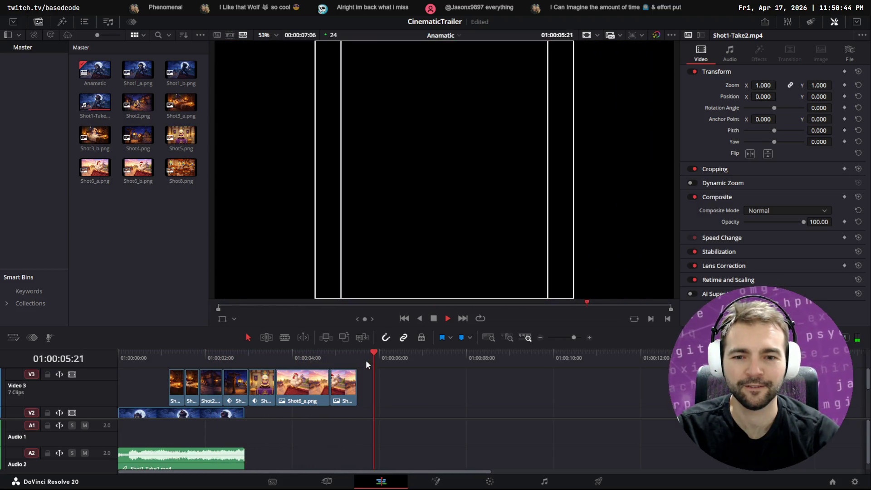
pyautogui.click(325, 356)
pyautogui.press('space')
pyautogui.scroll(-3, 253, 407)
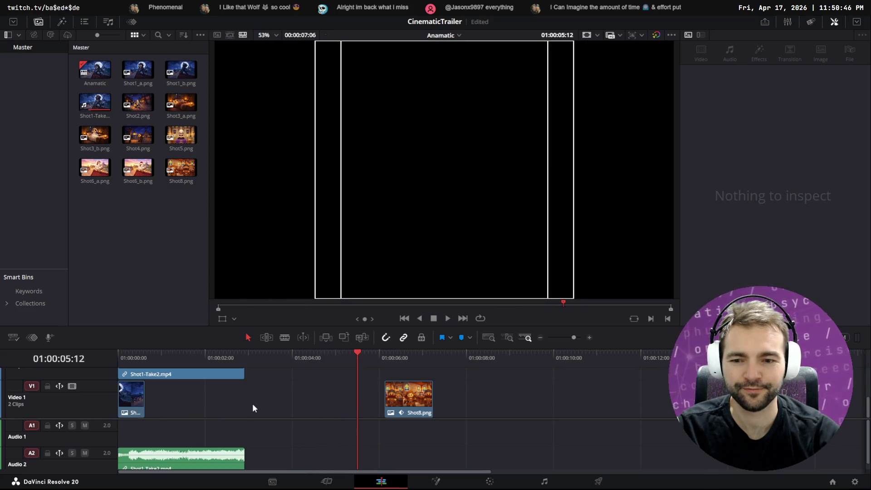
pyautogui.scroll(3, 381, 395)
pyautogui.moveTo(357, 355); pyautogui.dragTo(113, 355)
pyautogui.press('space')
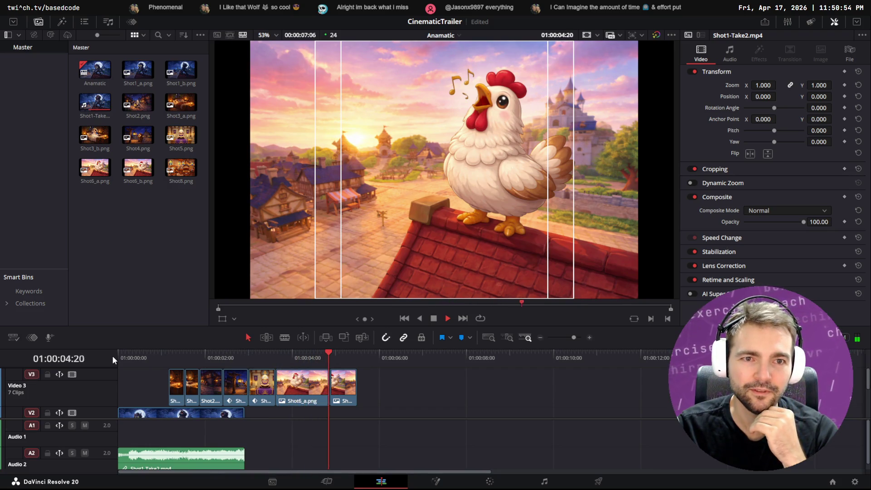
pyautogui.press('space')
pyautogui.moveTo(142, 355)
pyautogui.mouseDown()
pyautogui.moveTo(121, 355)
pyautogui.moveTo(191, 353)
pyautogui.moveTo(245, 332)
pyautogui.moveTo(252, 343)
pyautogui.moveTo(358, 329)
pyautogui.moveTo(117, 344)
pyautogui.moveTo(309, 336)
pyautogui.moveTo(208, 341)
pyautogui.moveTo(218, 340)
pyautogui.mouseUp()
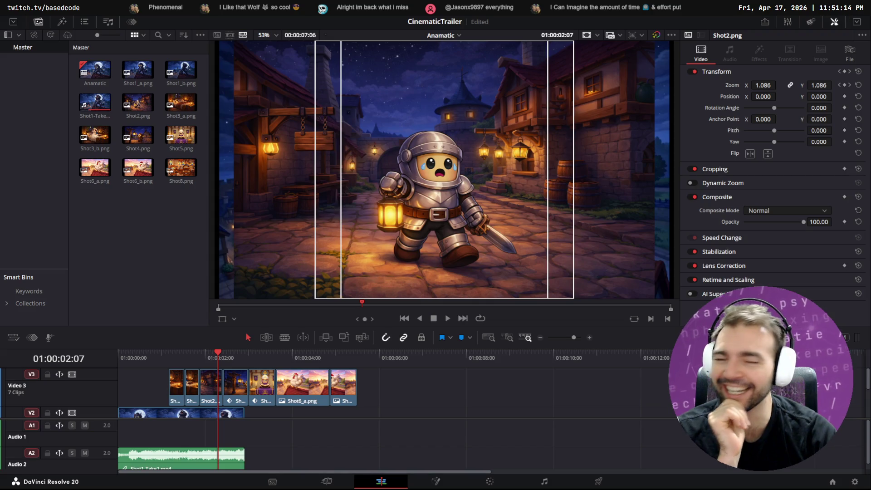
# - Preview the wolf clip in VLC from the storyboard board, then return to Resolve
pyautogui.hotkey('alt', 'Tab')
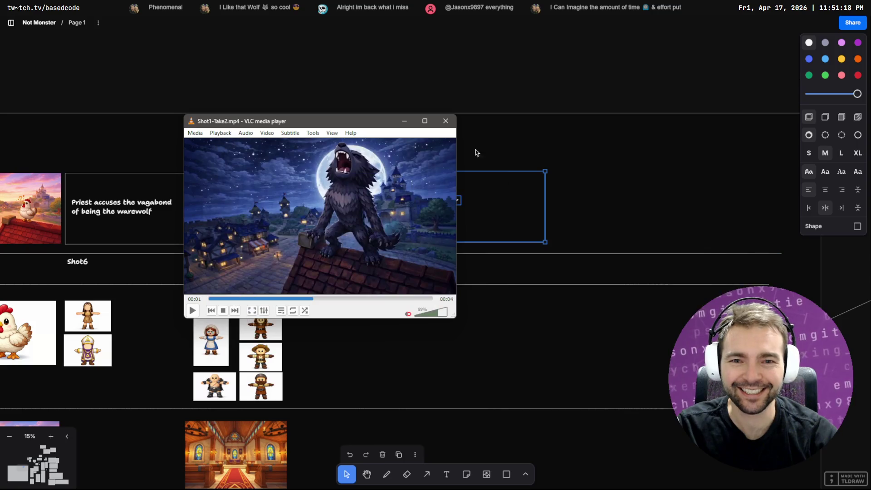
pyautogui.click(448, 115)
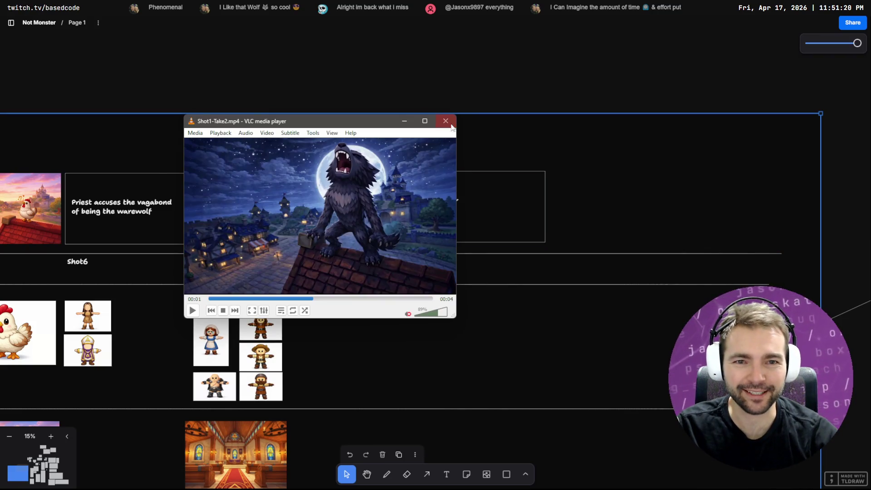
pyautogui.click(452, 122)
pyautogui.hotkey('alt', 'Tab')
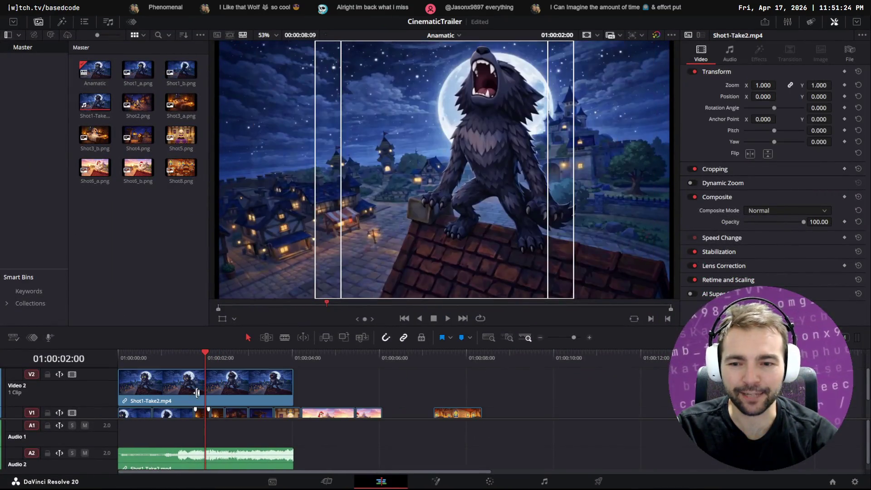
# - Scrub through the wolf, bed and later shots, then switch to the tldraw storyboard
pyautogui.moveTo(204, 387)
pyautogui.mouseDown()
pyautogui.moveTo(115, 355)
pyautogui.moveTo(161, 344)
pyautogui.moveTo(191, 348)
pyautogui.moveTo(118, 355)
pyautogui.moveTo(472, 336)
pyautogui.moveTo(565, 352)
pyautogui.mouseUp()
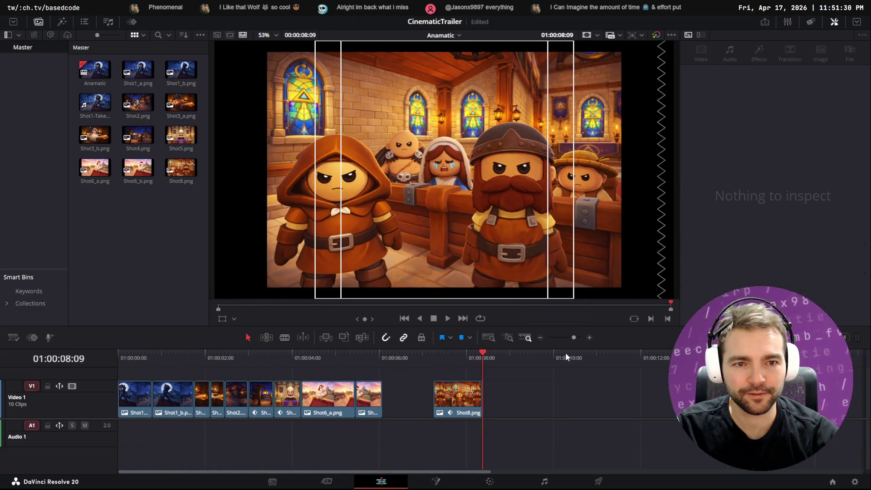
pyautogui.moveTo(385, 349)
pyautogui.mouseDown()
pyautogui.moveTo(364, 358)
pyautogui.moveTo(168, 358)
pyautogui.moveTo(348, 354)
pyautogui.mouseUp()
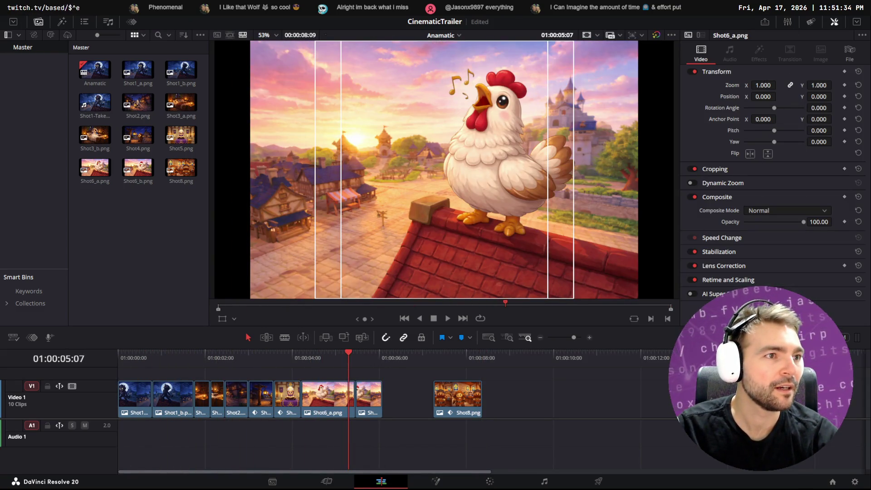
pyautogui.hotkey('alt', 'Tab')
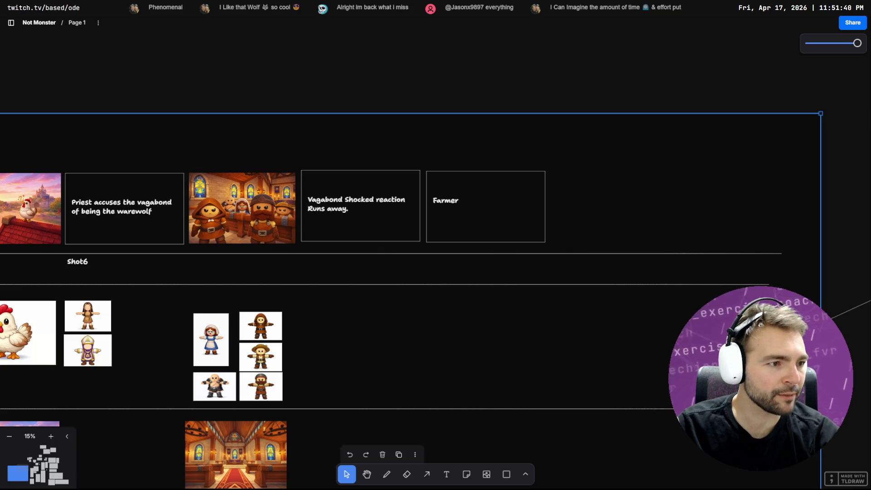
# - Switch from the tldraw storyboard to the Rider code editor
pyautogui.hotkey('alt', 'Tab')
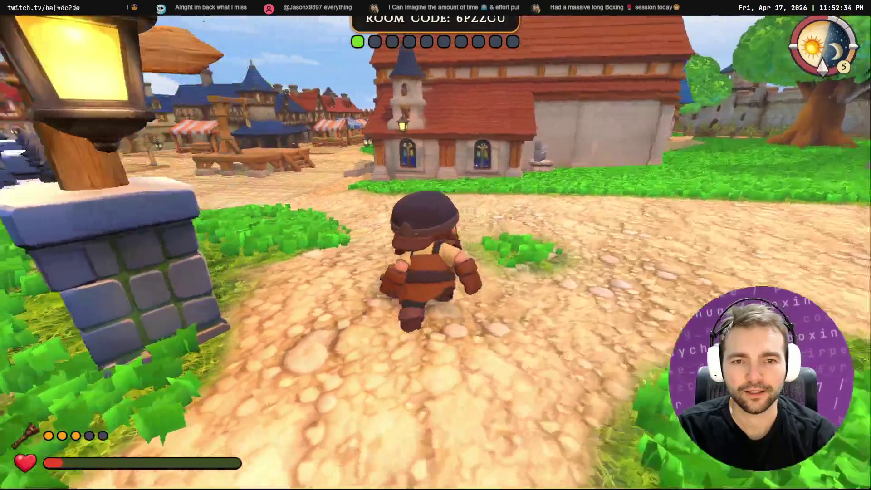
# - Run to the chapel, enter it, and walk the aisle to the green cube and back to the door
pyautogui.press('w')
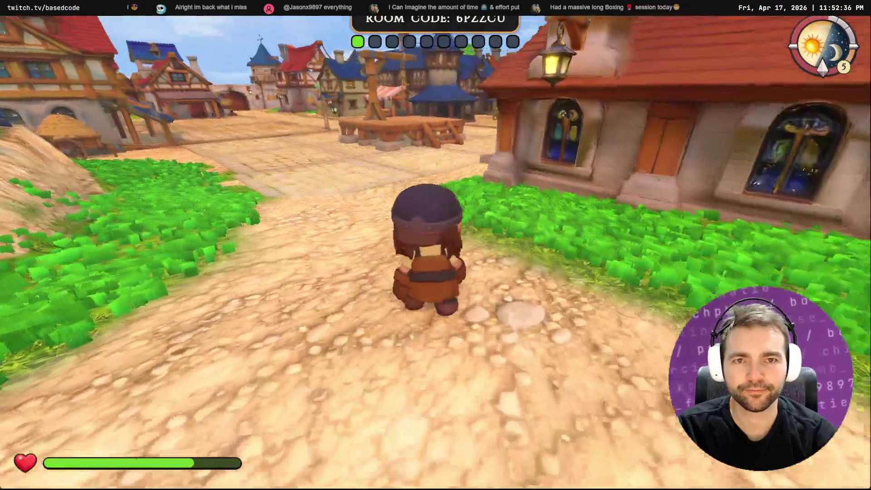
pyautogui.press('w')
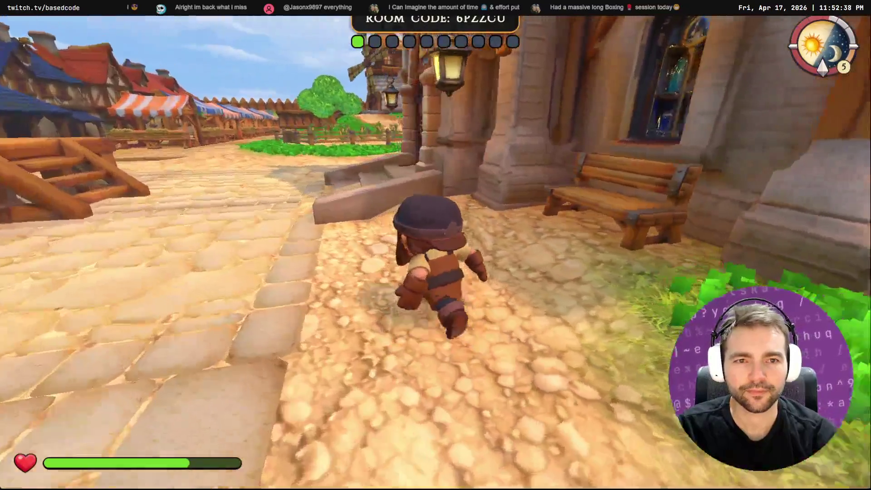
pyautogui.press('w')
pyautogui.press('f')
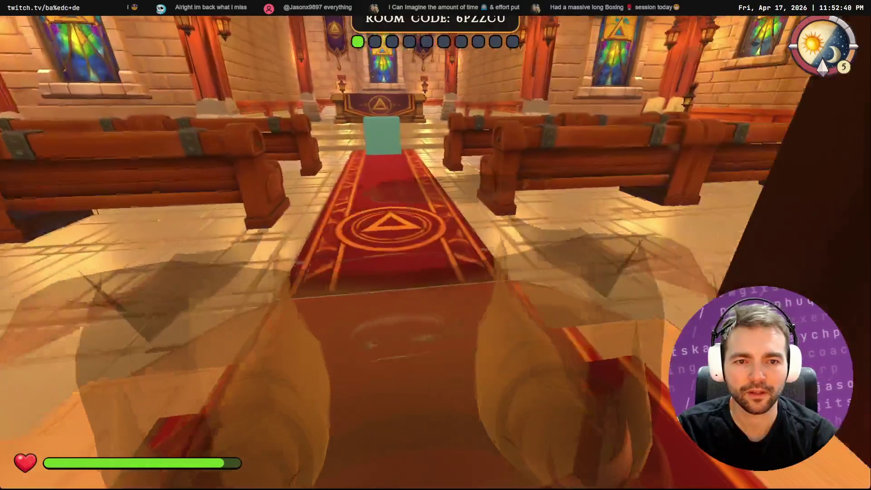
pyautogui.press('w')
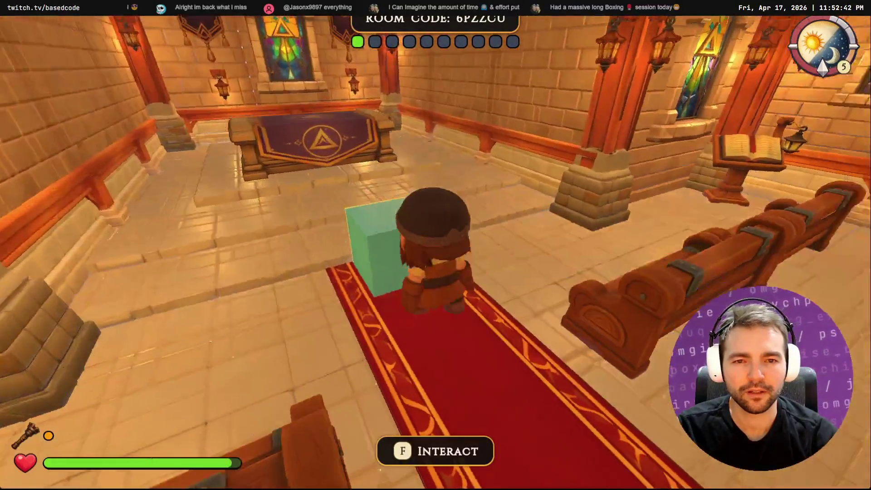
pyautogui.press('w')
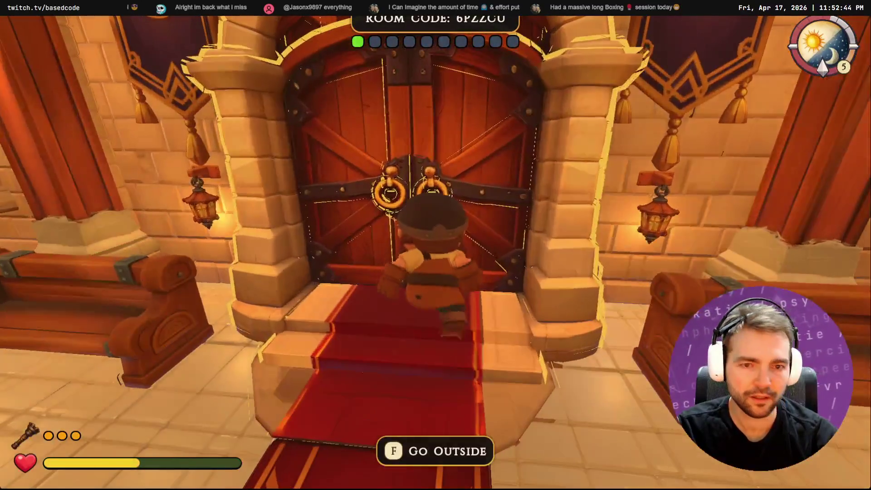
pyautogui.press('s')
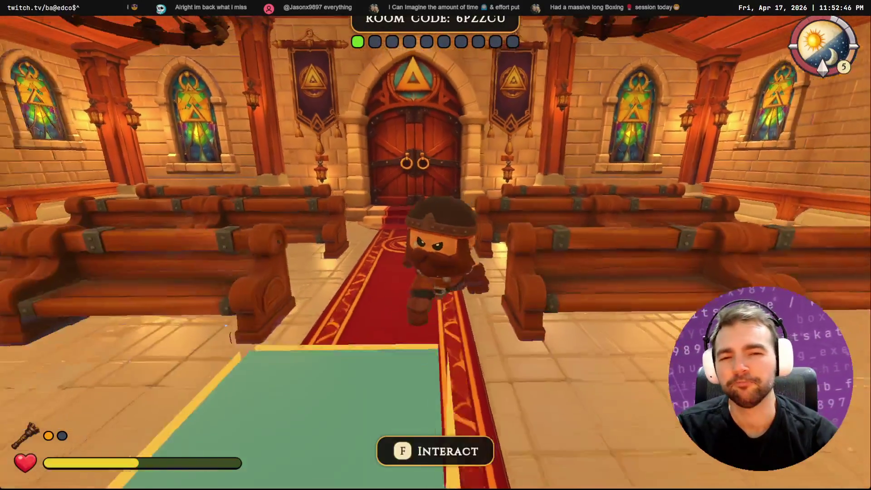
pyautogui.press('w')
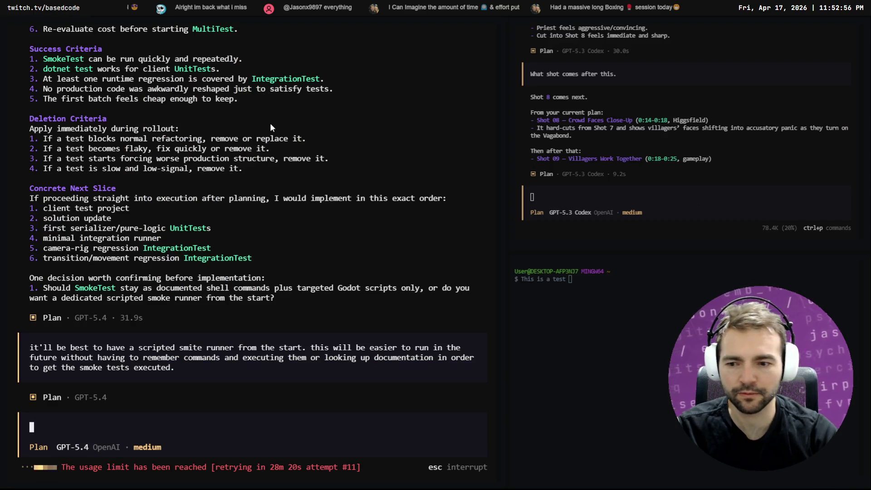
# - Open a new Git Bash terminal, cd into the NotMonsters Client folder, and launch opencode
pyautogui.hotkey('alt', 'Tab')
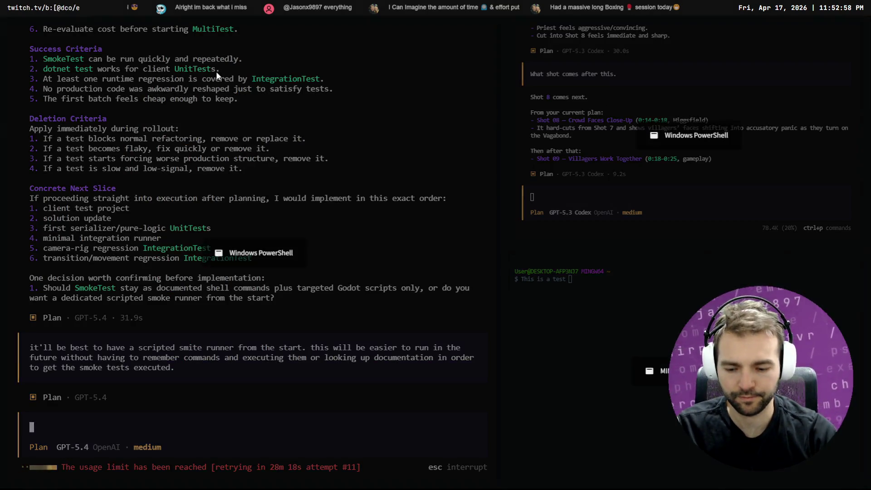
pyautogui.hotkey('alt', 'Return')
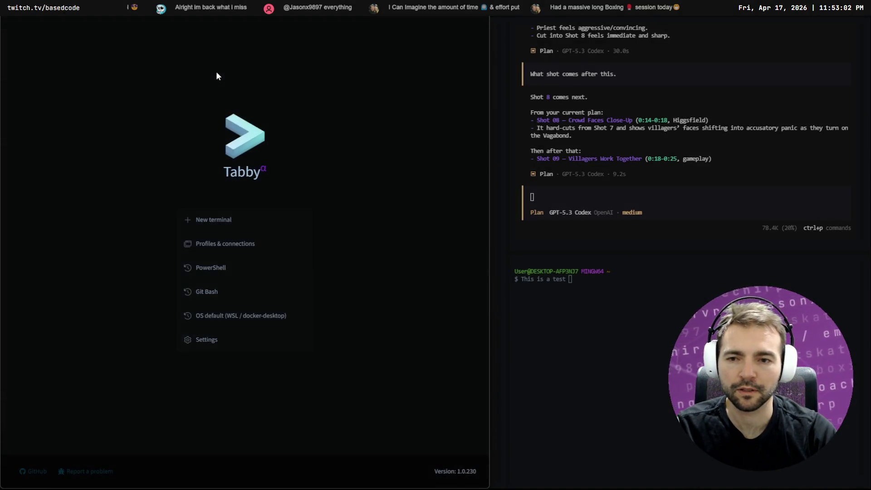
pyautogui.click(222, 220)
pyautogui.write('cd /')
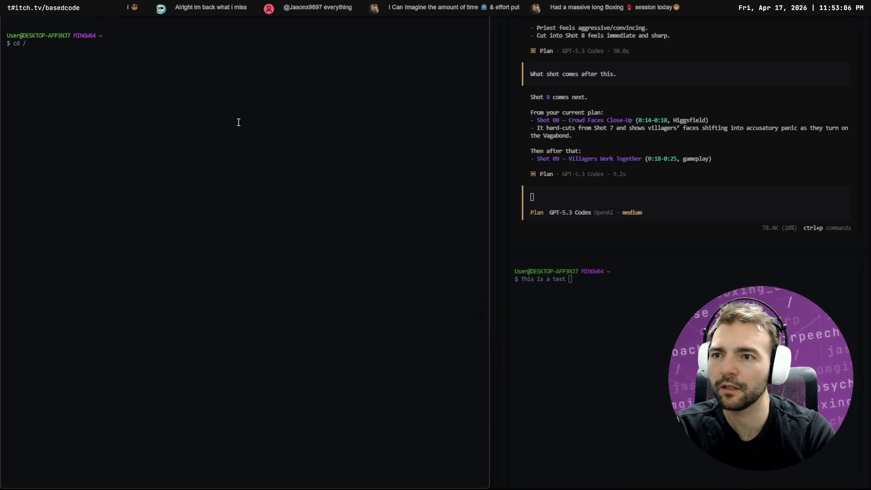
pyautogui.write('c/Work/')
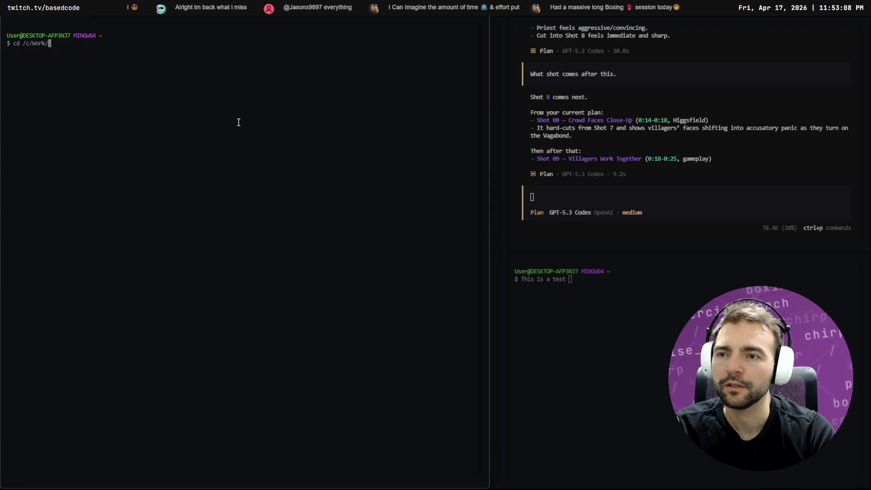
pyautogui.write('Based.NotMonsters/')
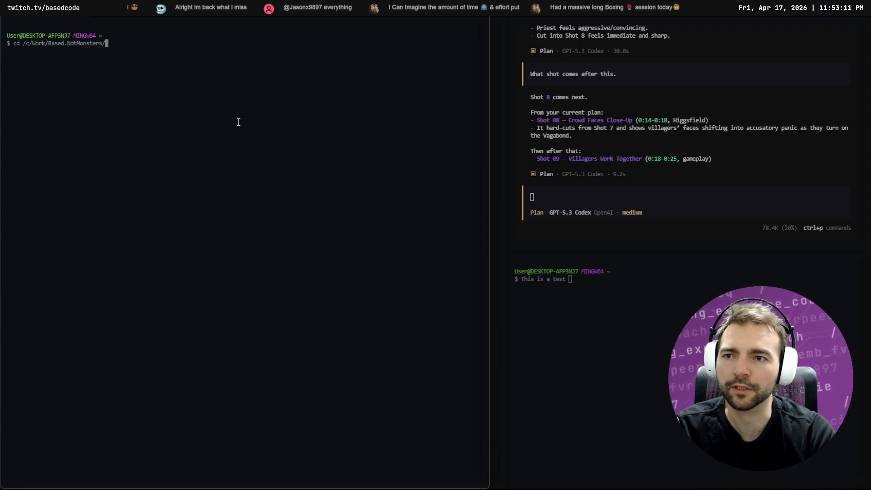
pyautogui.press('Return')
pyautogui.write('ls')
pyautogui.press('Return')
pyautogui.write('cd Client/')
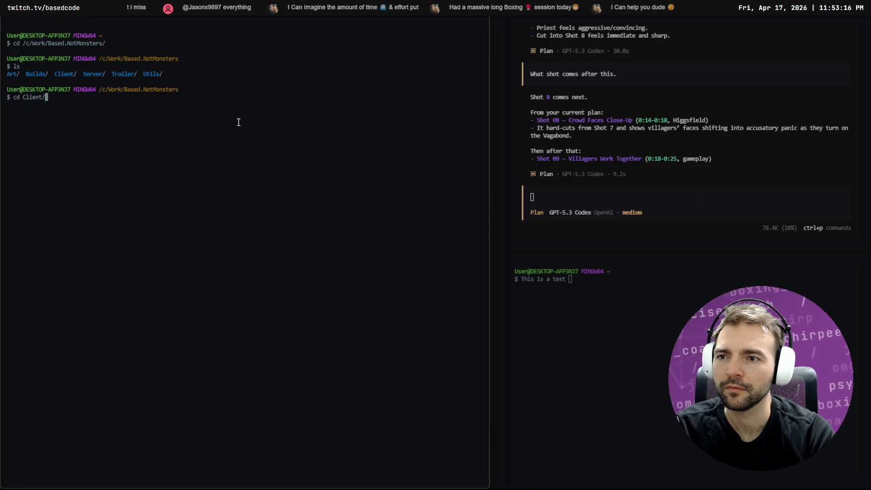
pyautogui.press('Return')
pyautogui.press('BackSpace')
pyautogui.press('BackSpace')
pyautogui.press('BackSpace')
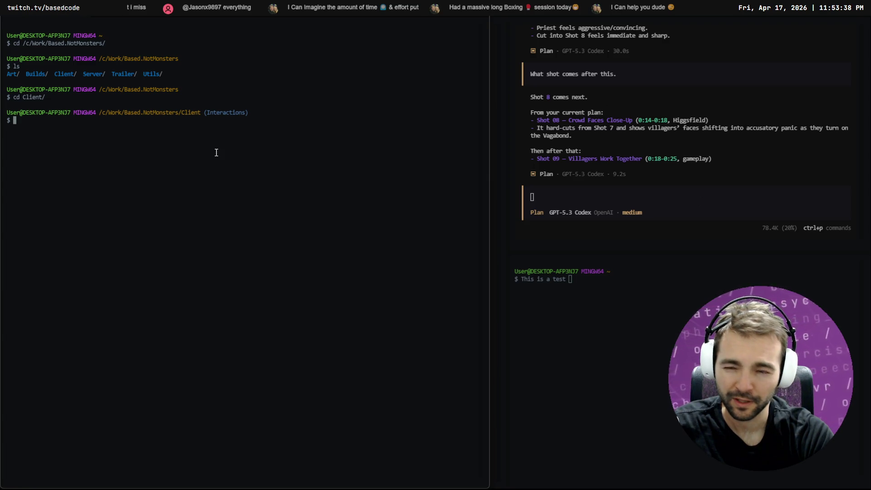
pyautogui.write('ncode')
pyautogui.press('Return')
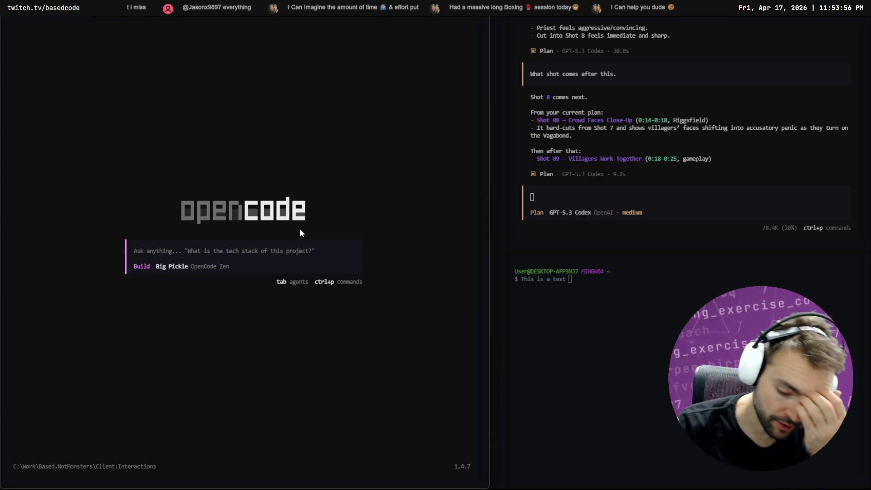
pyautogui.press('ctrl+super')
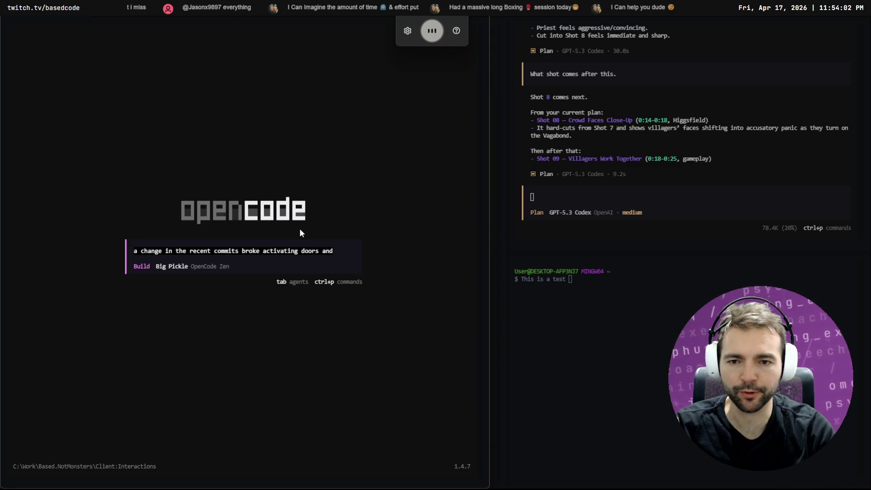
# - Dictate the broken-doors-after-room-change bug report over two lines and send it to OpenCode
pyautogui.hotkey('shift', 'Return')
pyautogui.hotkey('shift', 'Return')
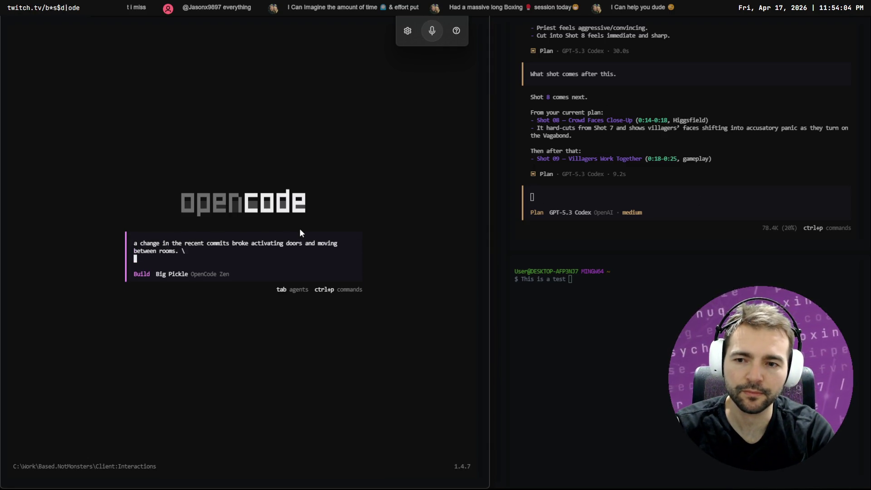
pyautogui.hotkey('ctrl', 'space')
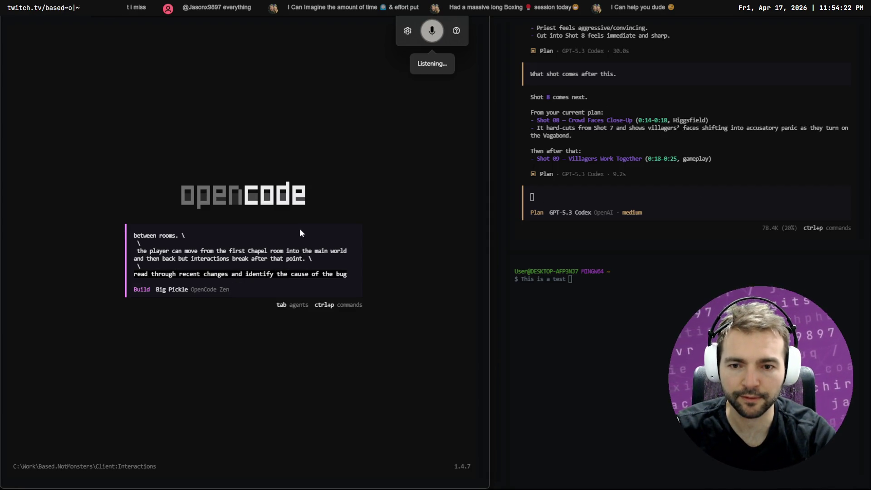
pyautogui.press('Return')
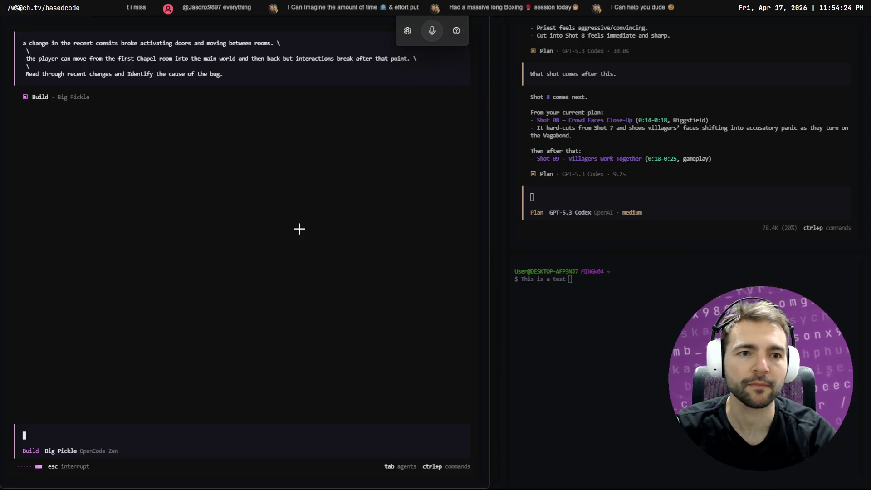
pyautogui.hotkey('alt', 'Tab')
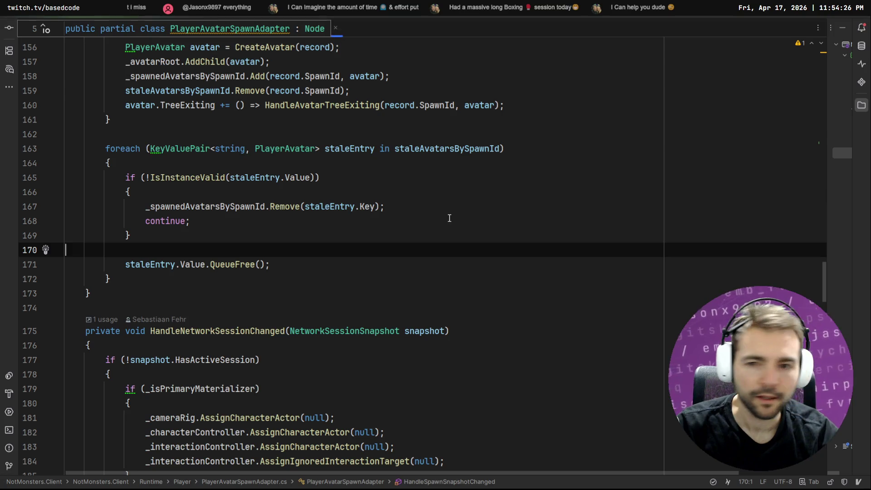
# - Review the PlayerAvatarSpawnAdapter.cs fields and the _spawnDomain check in _EnterTree
pyautogui.scroll(-4, 415, 227)
pyautogui.scroll(-2, 417, 228)
pyautogui.scroll(20, 435, 234)
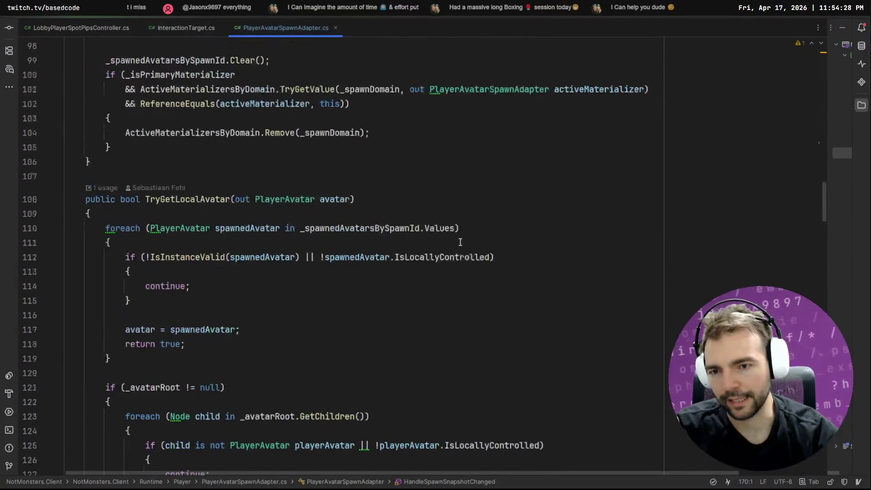
pyautogui.scroll(20, 461, 242)
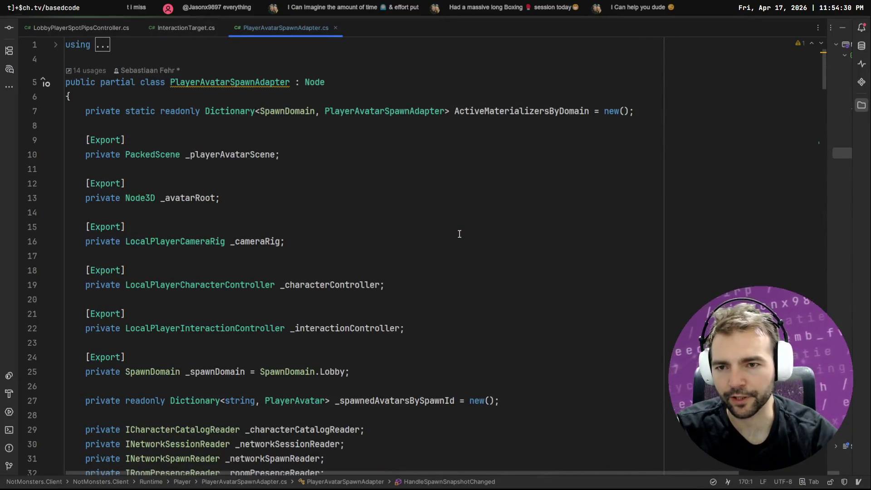
pyautogui.click(195, 155)
pyautogui.click(180, 198)
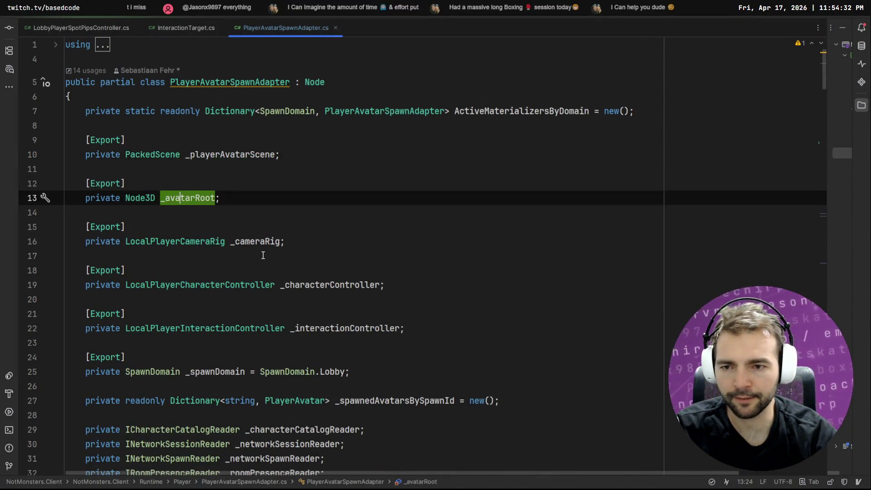
pyautogui.click(215, 82)
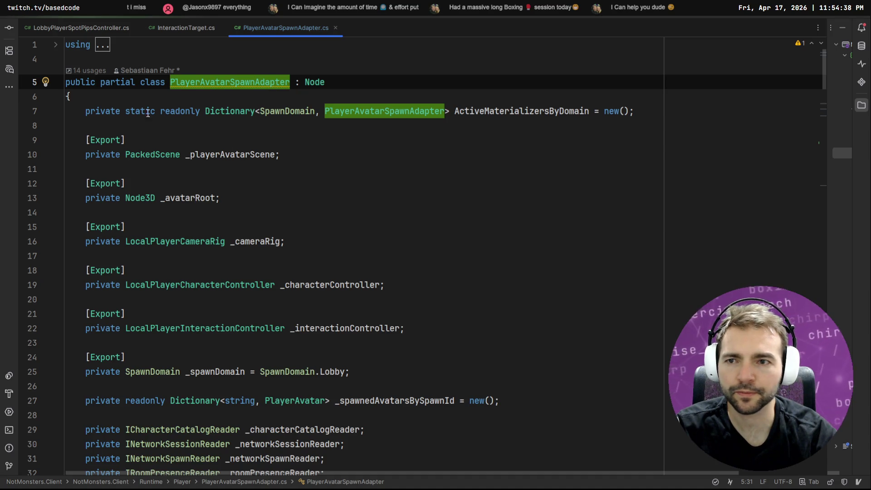
pyautogui.scroll(-7, 159, 114)
pyautogui.click(194, 212)
pyautogui.click(201, 227)
pyautogui.scroll(-2, 201, 227)
pyautogui.click(145, 206)
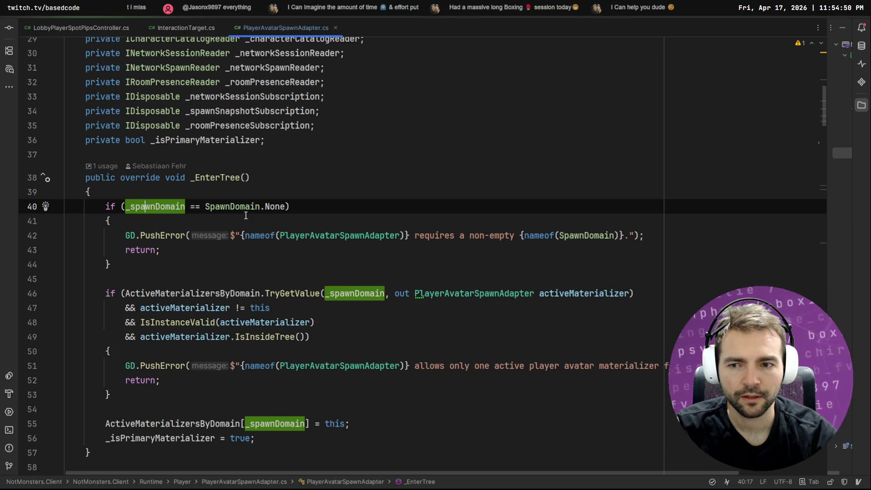
# - Retype Lobby via code completion as the _spawnDomain default value
pyautogui.keyDown('ctrl'); pyautogui.click(168, 207); pyautogui.keyUp('ctrl')
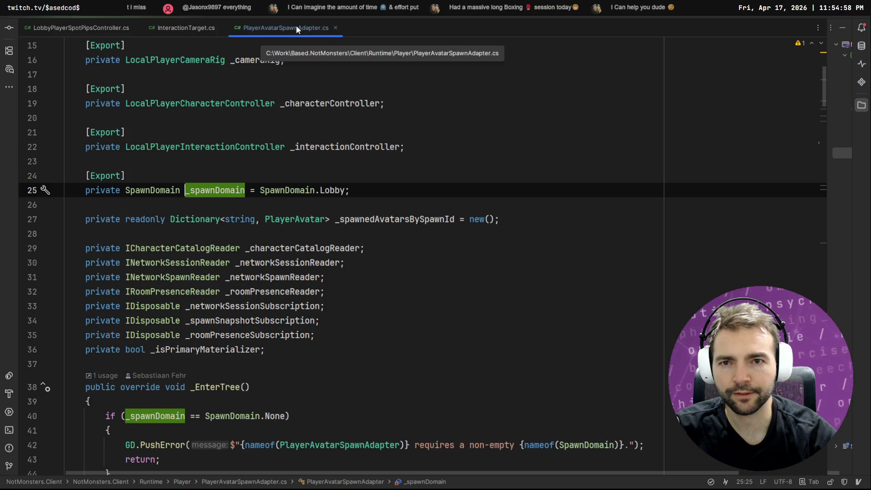
pyautogui.doubleClick(332, 190)
pyautogui.press('BackSpace')
pyautogui.hotkey('ctrl', 'space')
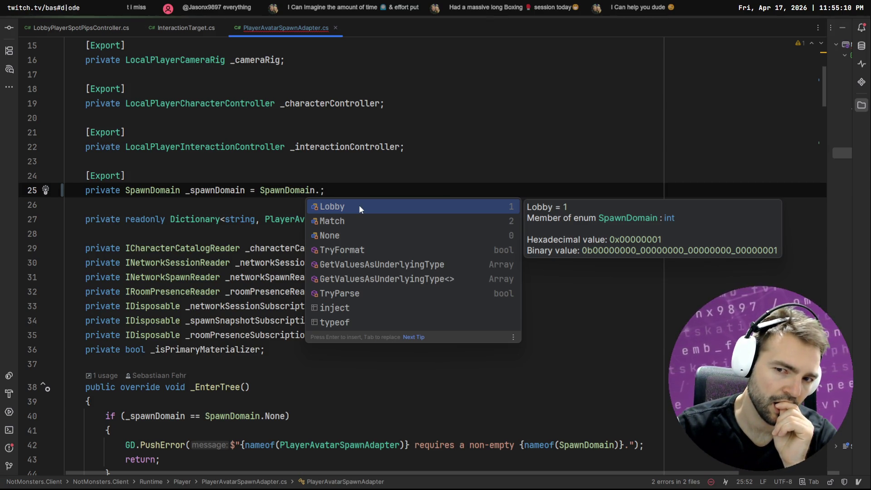
pyautogui.click(358, 206)
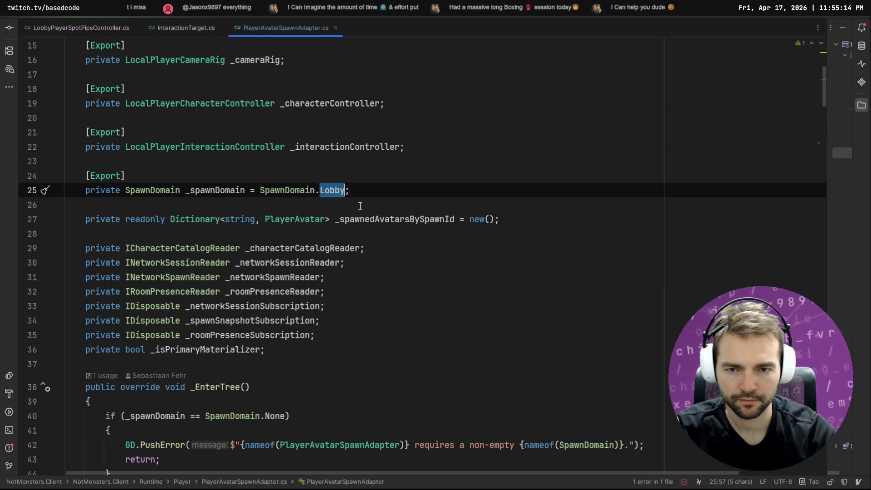
pyautogui.press('Left')
# - Go to the SpawnDomain enum and follow its Match member to CreateSpawnId in PlayerAvatarSpawnRecord.cs
pyautogui.press('F12')
pyautogui.press('Down')
pyautogui.press('Up')
pyautogui.press('Down')
pyautogui.press('F12')
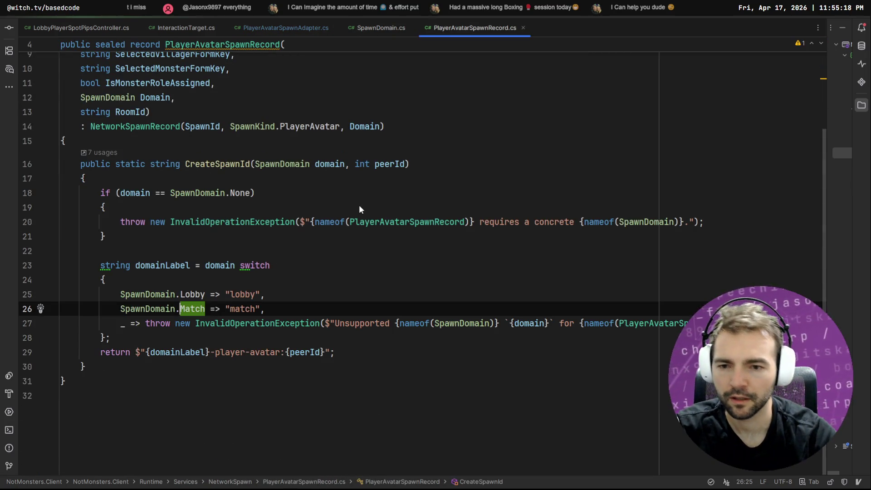
# - Check where domainLabel is used, then list all usages of CreateSpawnId
pyautogui.click(216, 163)
pyautogui.moveTo(245, 319)
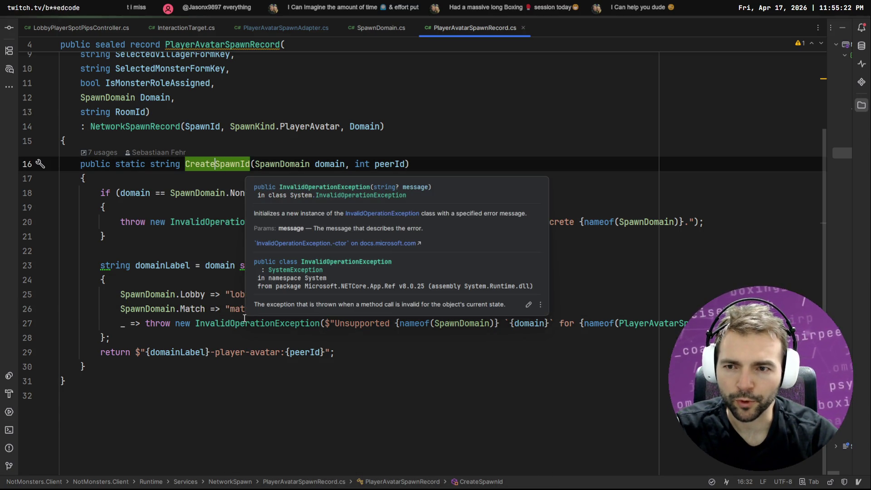
pyautogui.click(156, 266)
pyautogui.click(226, 163)
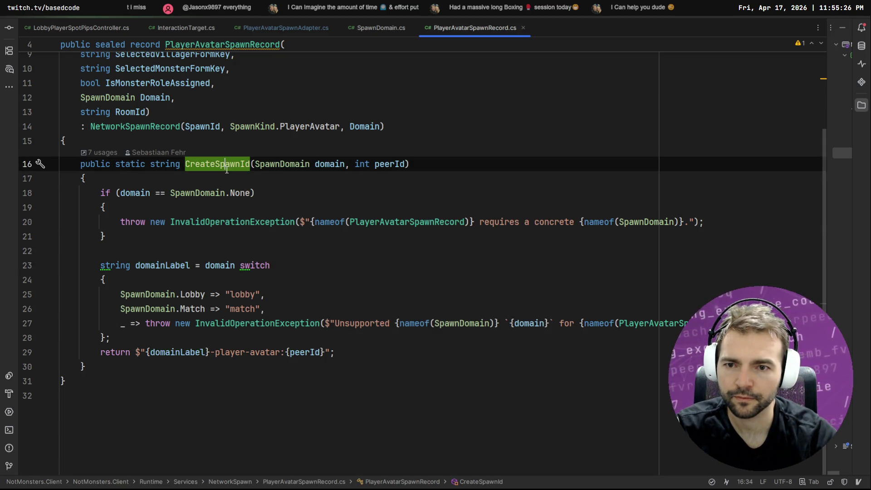
pyautogui.hotkey('alt', 'F7')
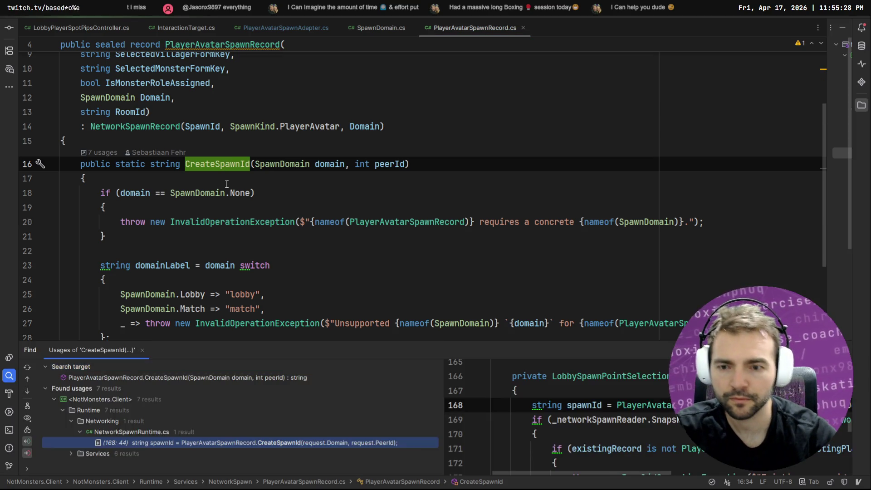
# - Expand the CreateSpawnId usage groups and open the LobbyPresenceService call at line 149
pyautogui.click(111, 444)
pyautogui.doubleClick(110, 450)
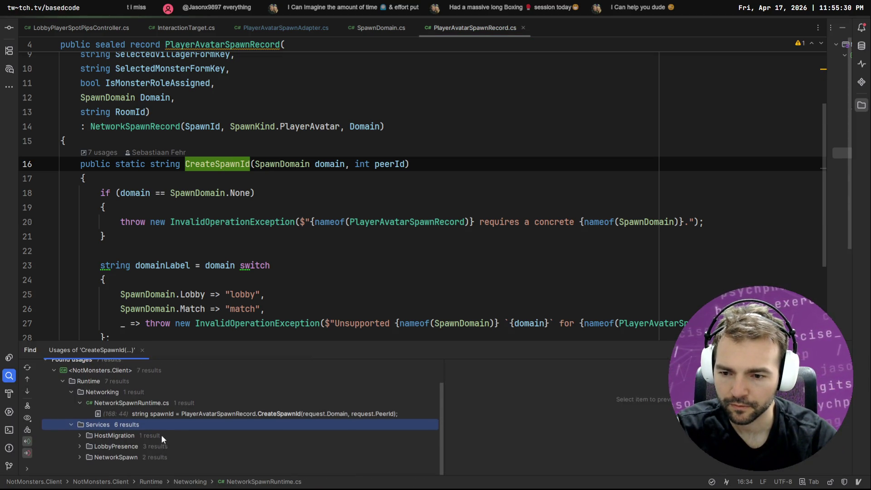
pyautogui.press('Down')
pyautogui.doubleClick(183, 439)
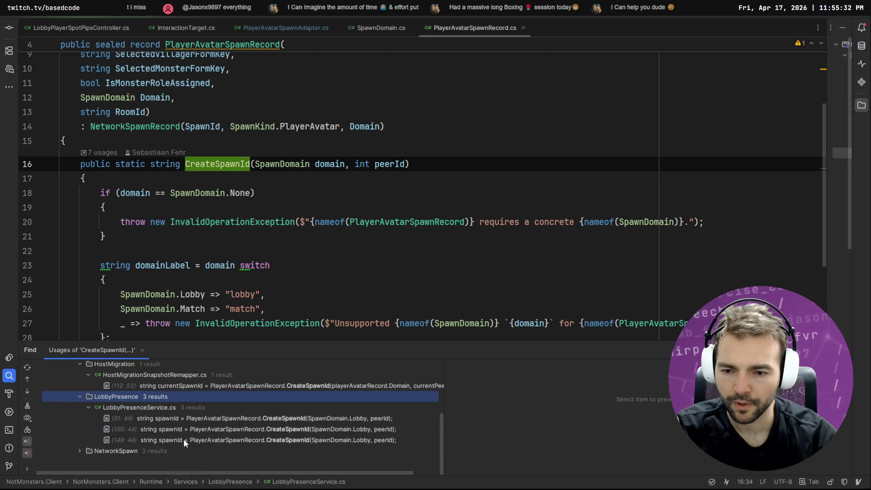
pyautogui.doubleClick(167, 445)
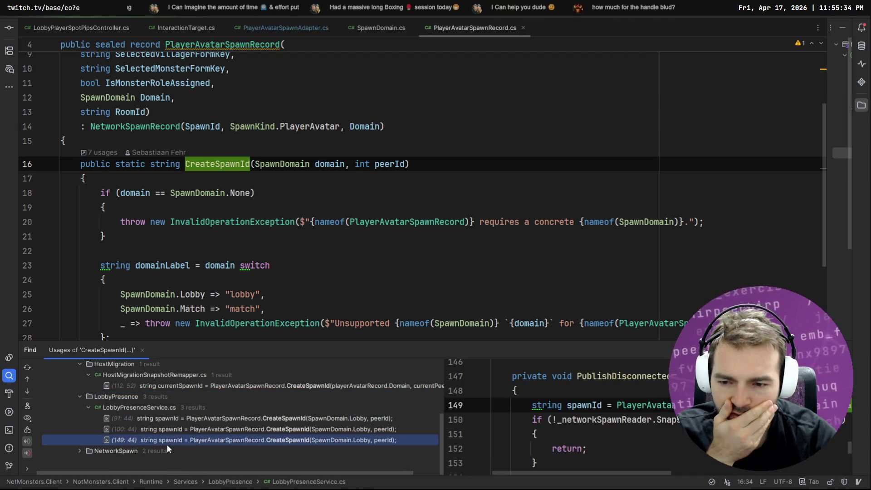
pyautogui.doubleClick(167, 450)
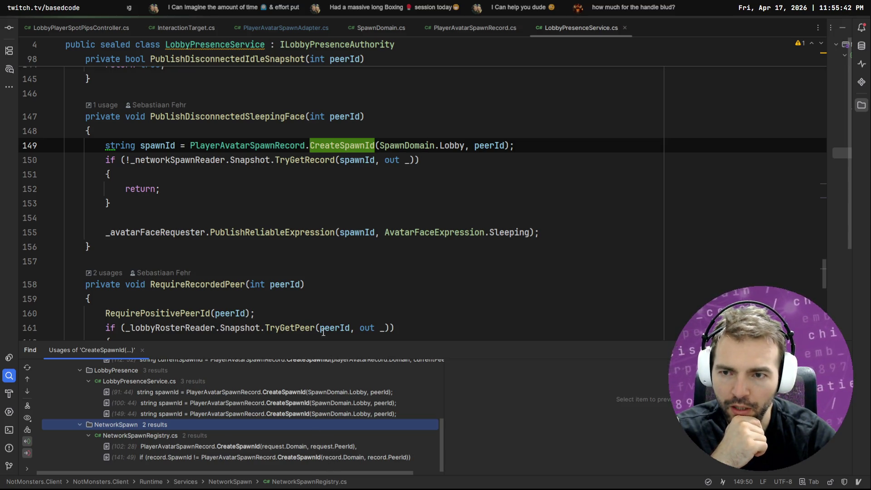
# - Follow Lobby to its enum and the Match usage, then search the solution for "match"
pyautogui.click(440, 145)
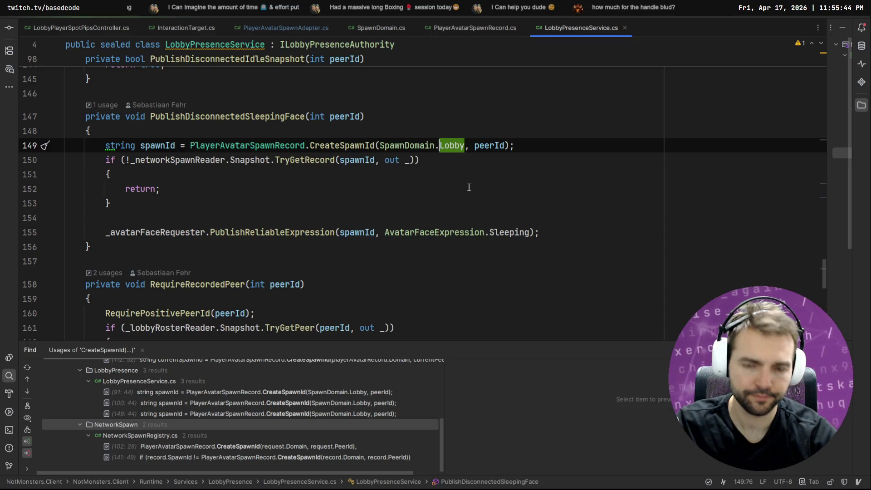
pyautogui.press('F12')
pyautogui.click(87, 98)
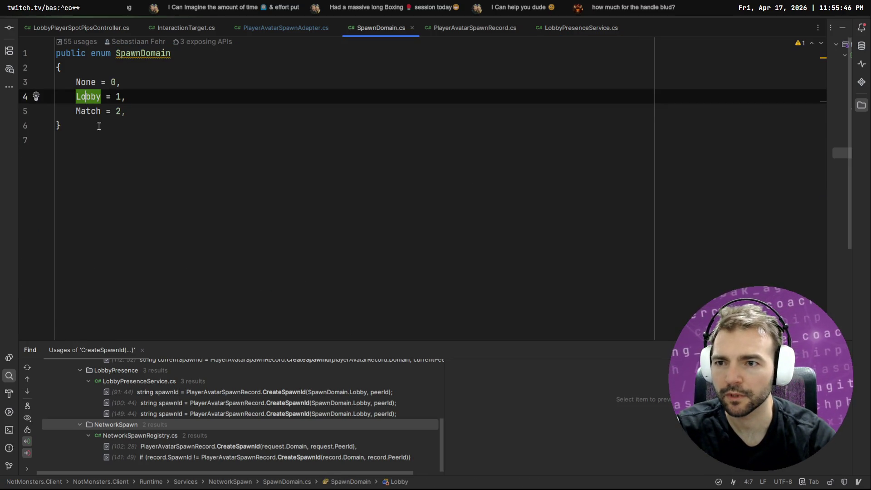
pyautogui.click(96, 112)
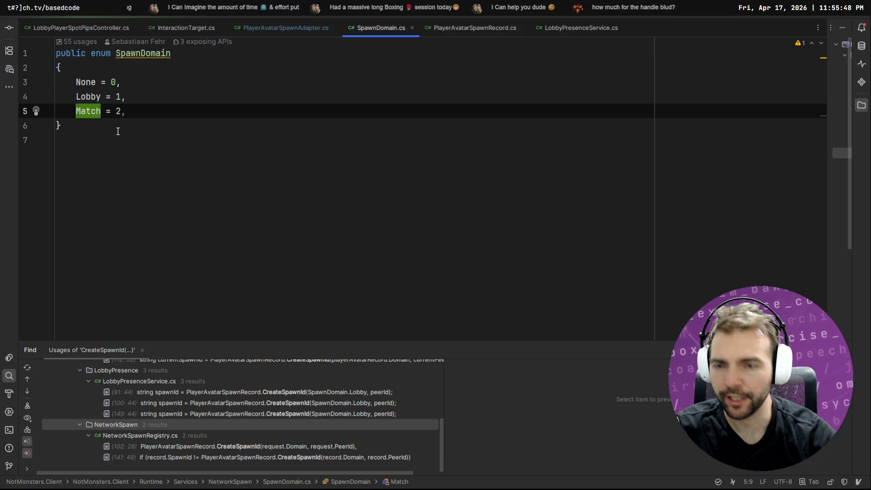
pyautogui.hotkey('shift', 'F12')
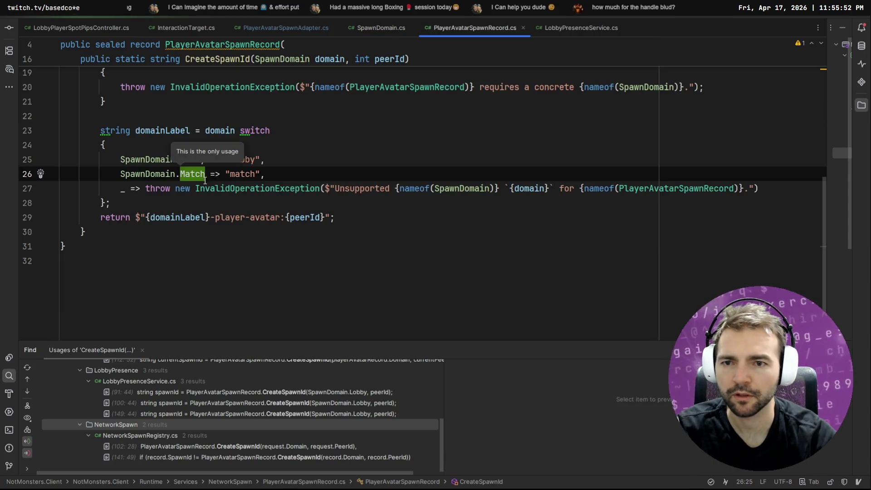
pyautogui.doubleClick(249, 174)
pyautogui.hotkey('ctrl', 'shift', 'f')
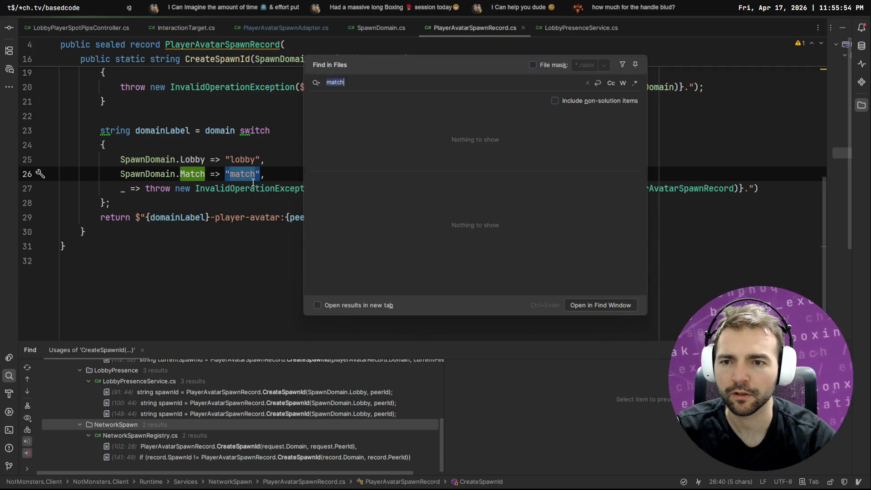
# - Open the SpawnDomain.Match search hit at line 26 of PlayerAvatarSpawnRecord.cs
pyautogui.scroll(-5, 508, 152)
pyautogui.scroll(-5, 483, 146)
pyautogui.scroll(-6, 483, 145)
pyautogui.scroll(-8, 478, 132)
pyautogui.scroll(-8, 475, 131)
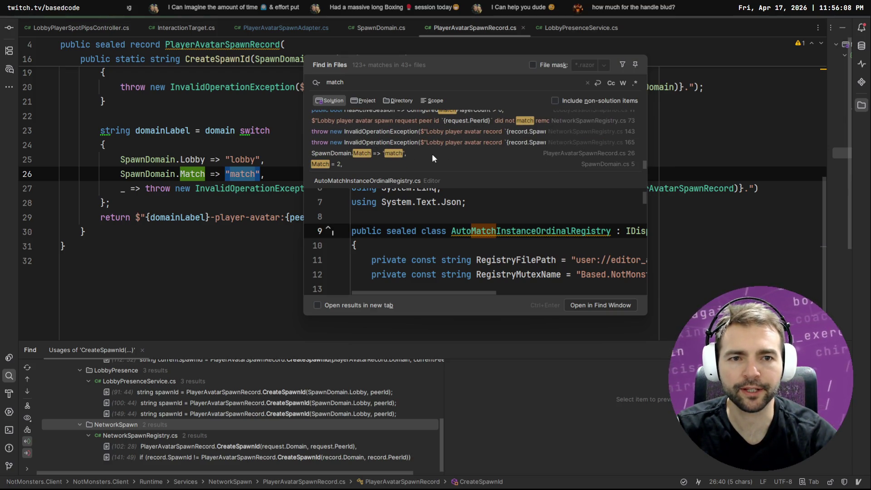
pyautogui.click(426, 154)
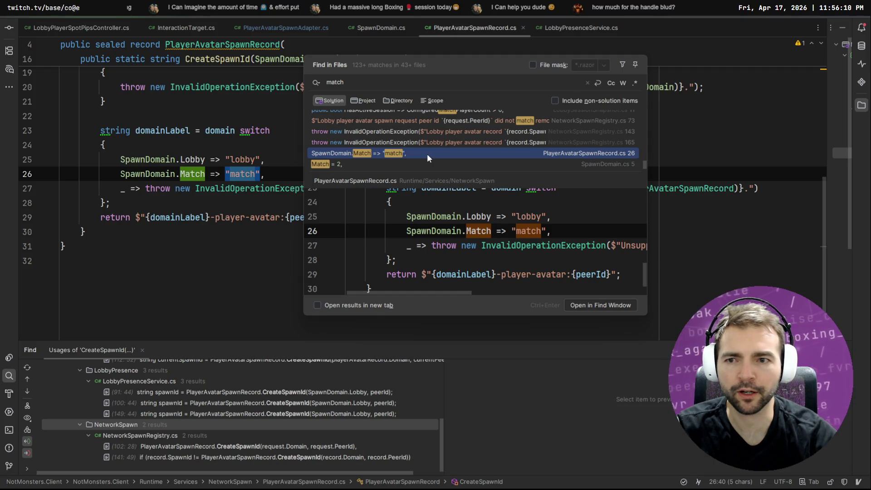
pyautogui.doubleClick(427, 154)
# - Search the solution for "-player-avatar", then close the search and return to the code
pyautogui.click(150, 130)
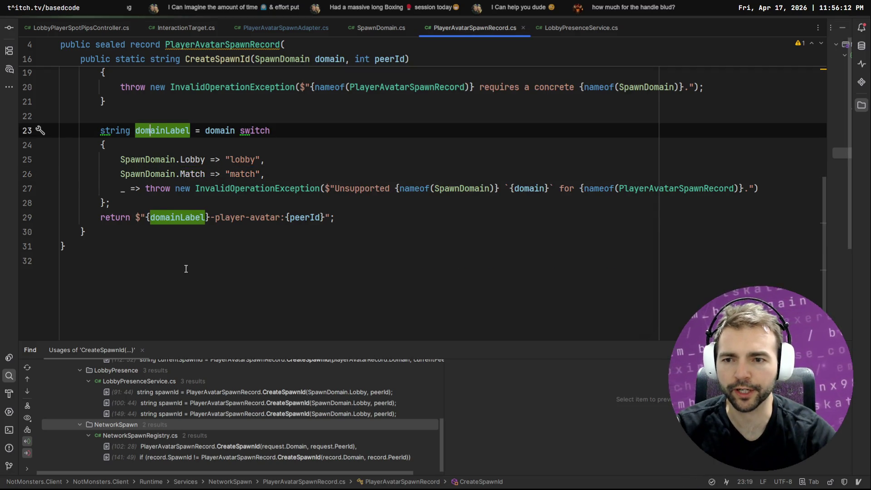
pyautogui.scroll(1, 187, 268)
pyautogui.moveTo(279, 263); pyautogui.dragTo(206, 260)
pyautogui.hotkey('ctrl', 'shift', 'f')
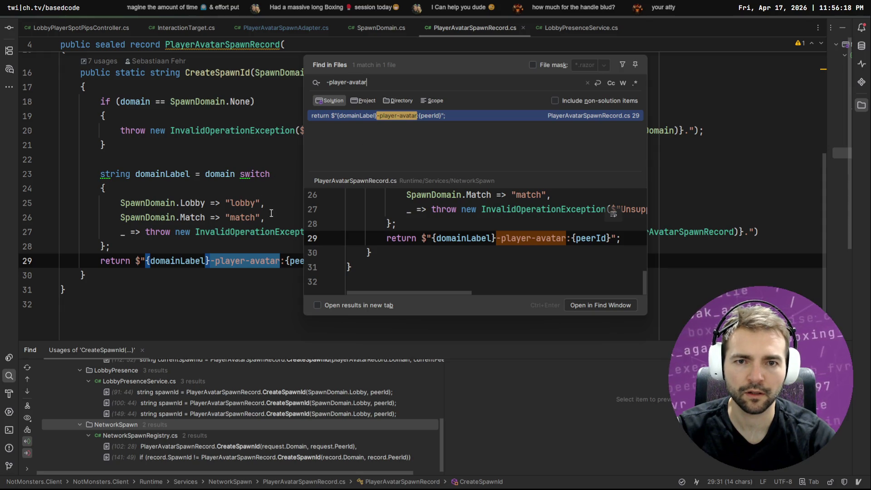
pyautogui.click(215, 246)
pyautogui.scroll(2, 215, 246)
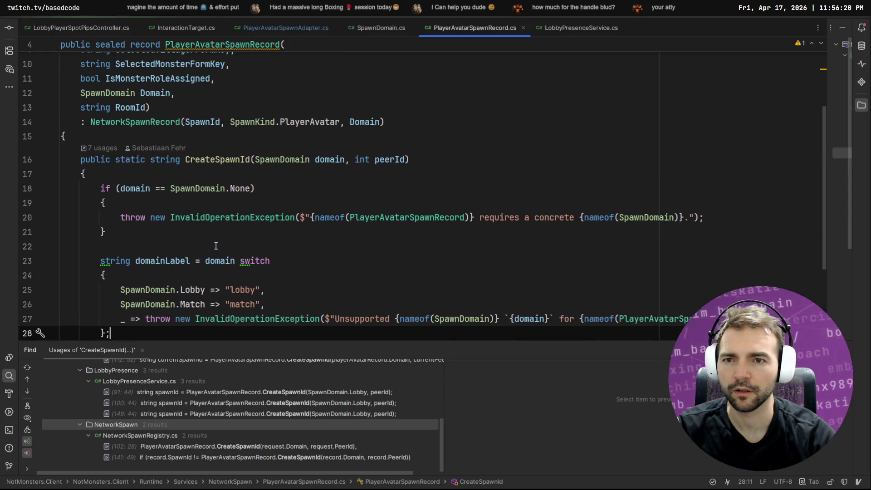
pyautogui.scroll(-2, 215, 246)
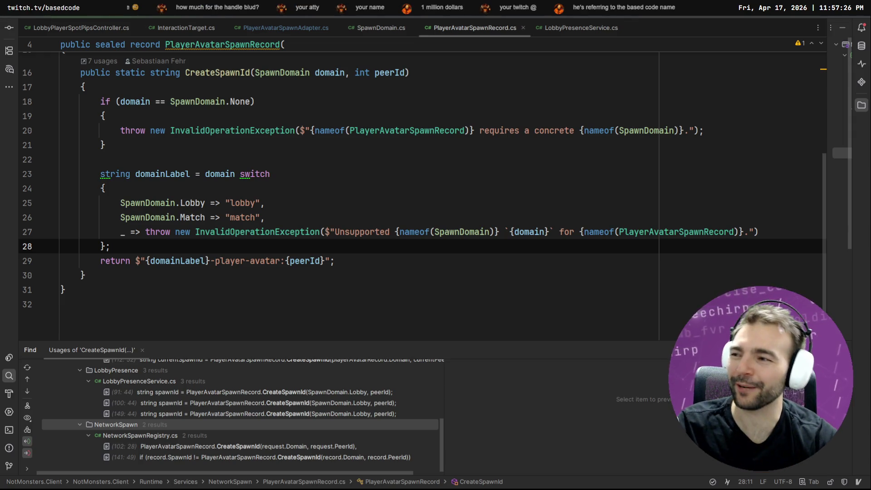
pyautogui.click(313, 218)
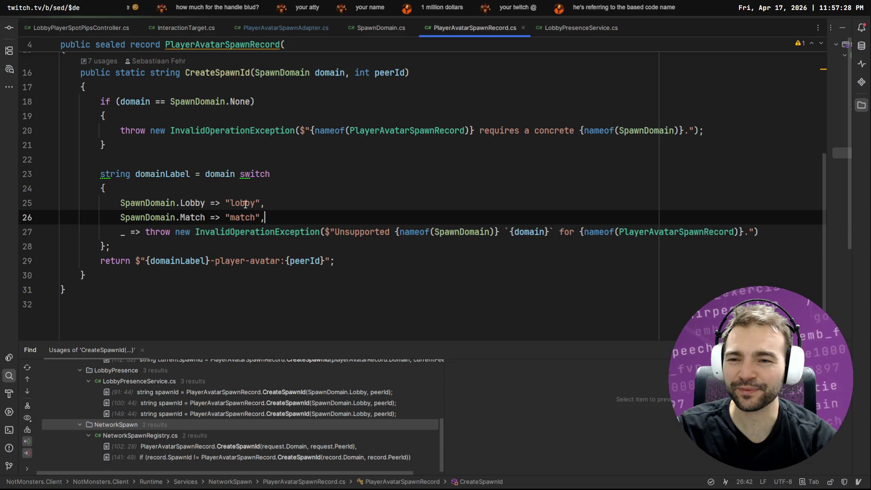
pyautogui.click(192, 216)
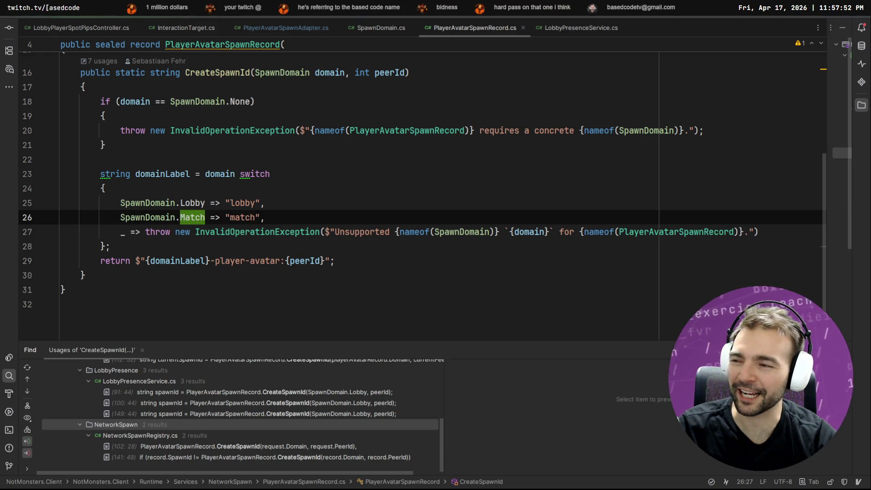
pyautogui.click(380, 194)
pyautogui.click(199, 205)
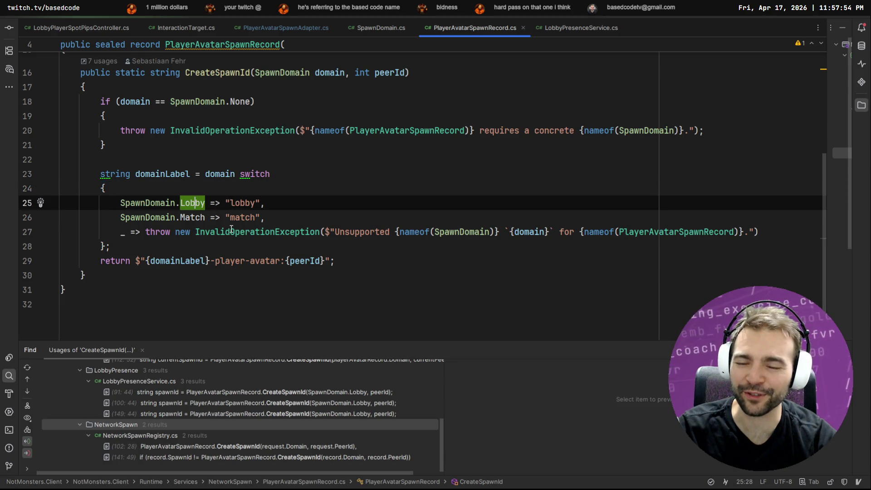
pyautogui.moveTo(317, 211); pyautogui.dragTo(330, 208)
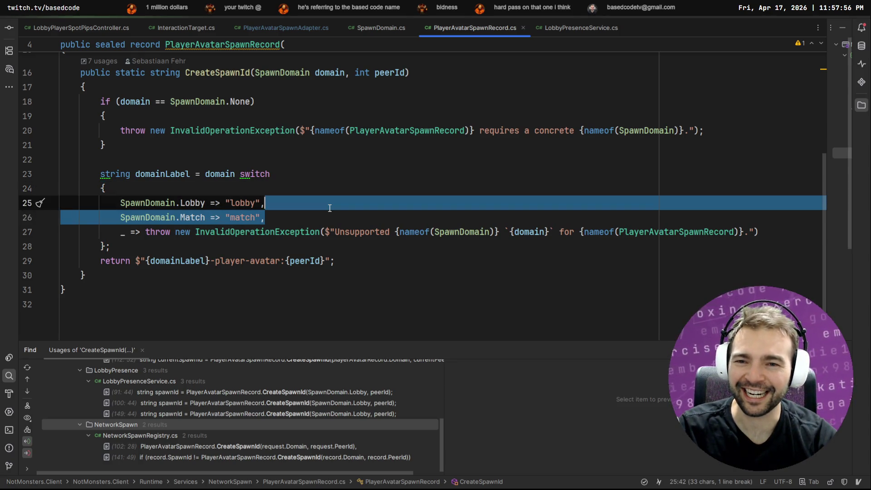
pyautogui.click(319, 213)
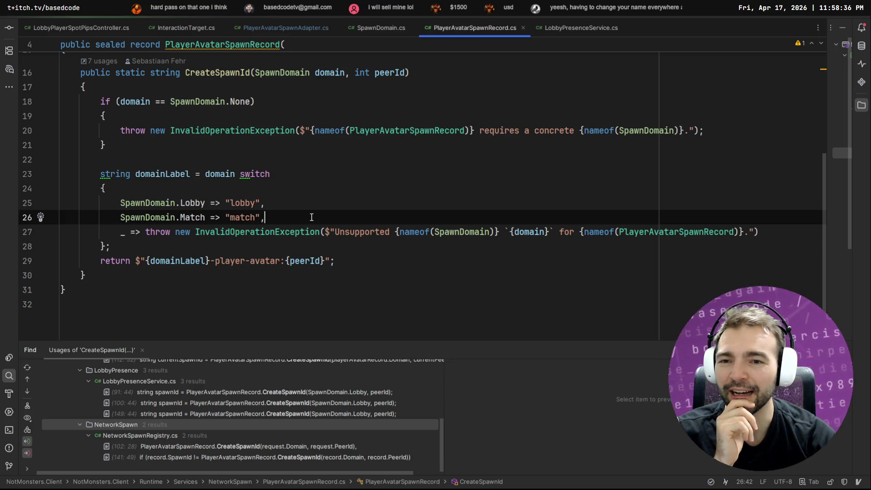
pyautogui.click(181, 203)
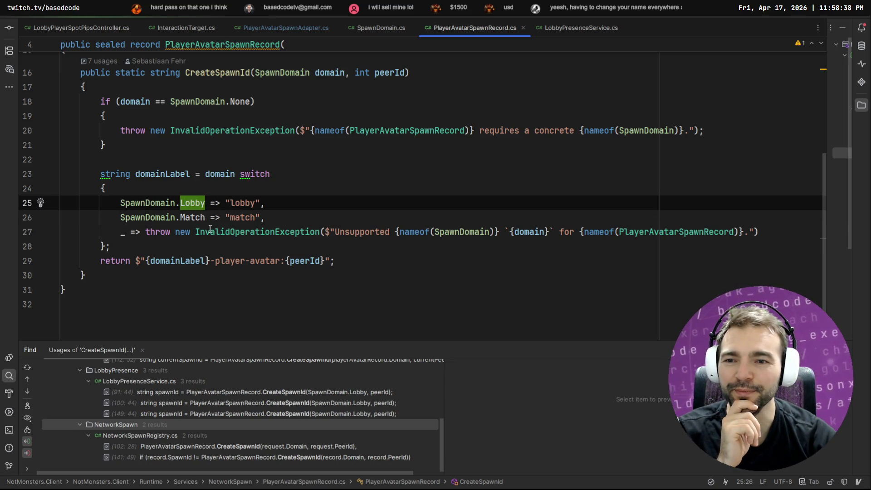
pyautogui.click(195, 218)
pyautogui.press('Left')
pyautogui.press('Left')
pyautogui.press('Left')
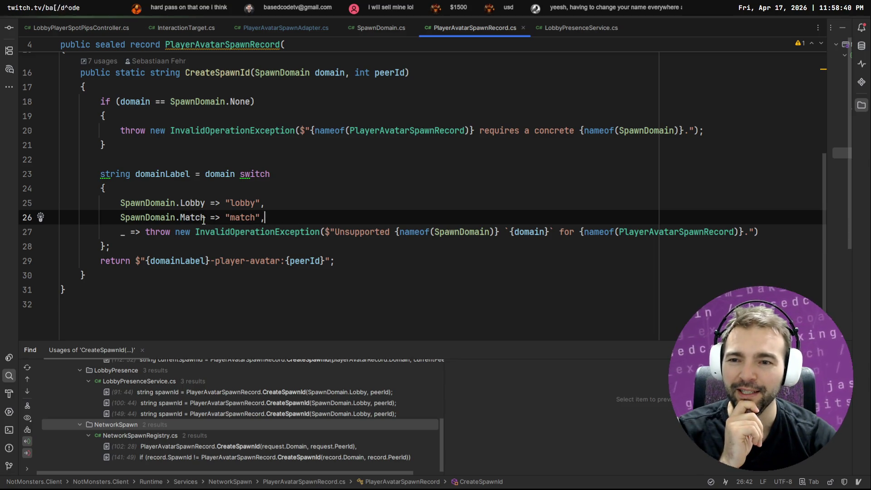
pyautogui.click(259, 218)
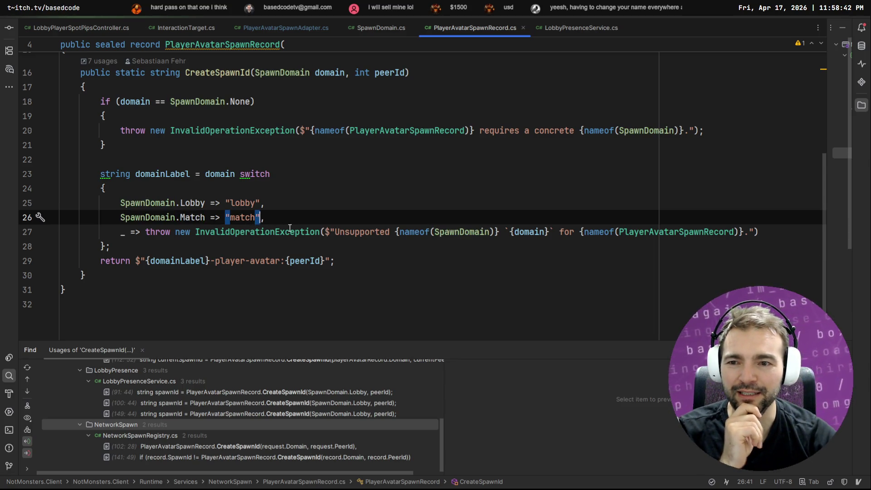
pyautogui.rightClick(470, 34)
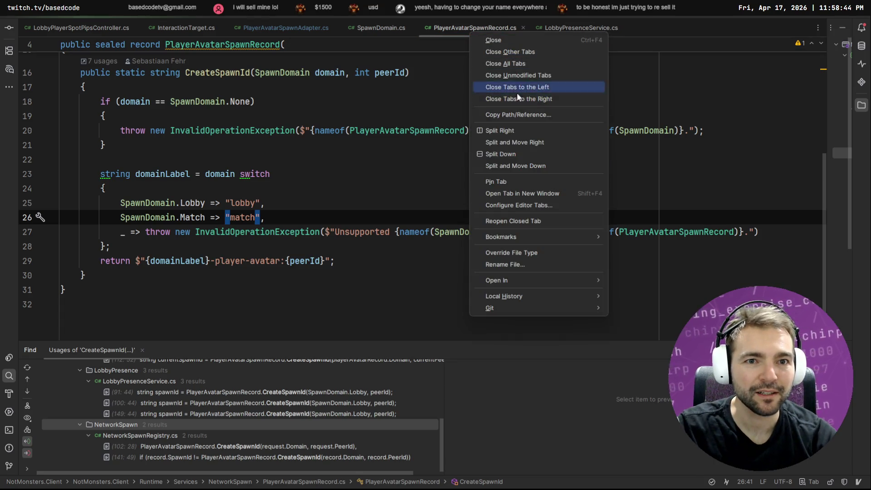
# - Show the Solution file tree beside the code and open the AI Assistant's Free-plan credits panel
pyautogui.click(410, 143)
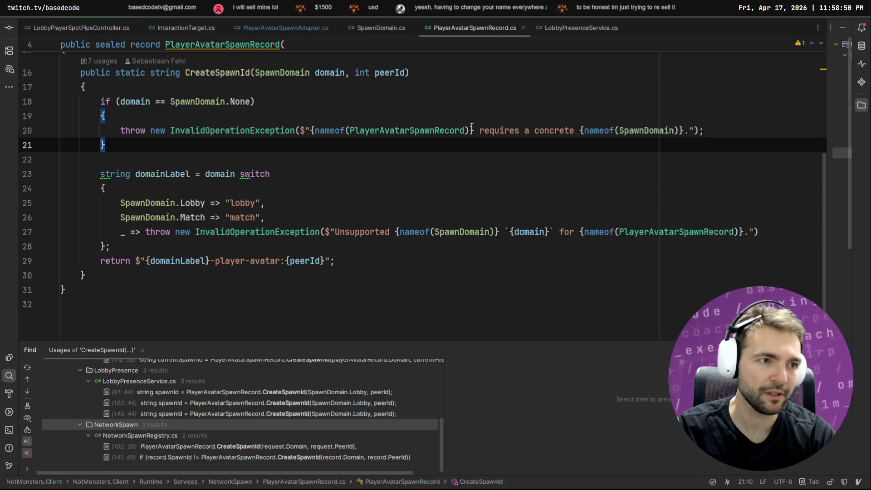
pyautogui.click(859, 69)
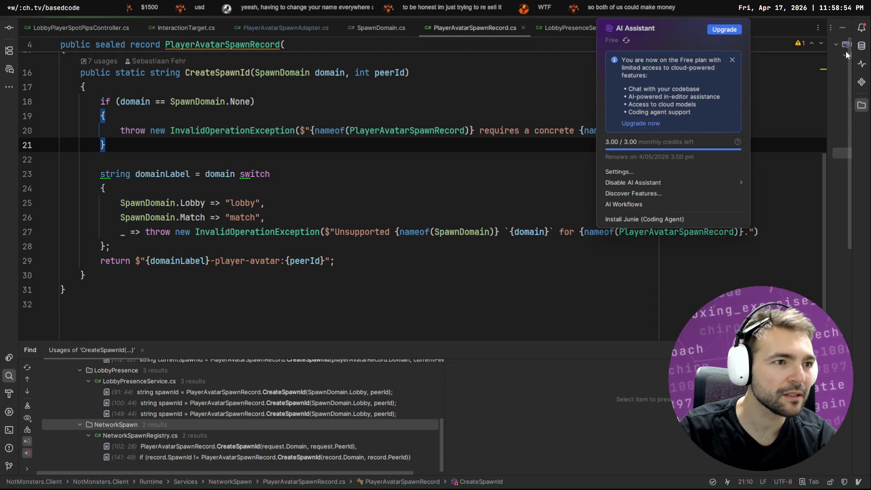
pyautogui.press('Escape')
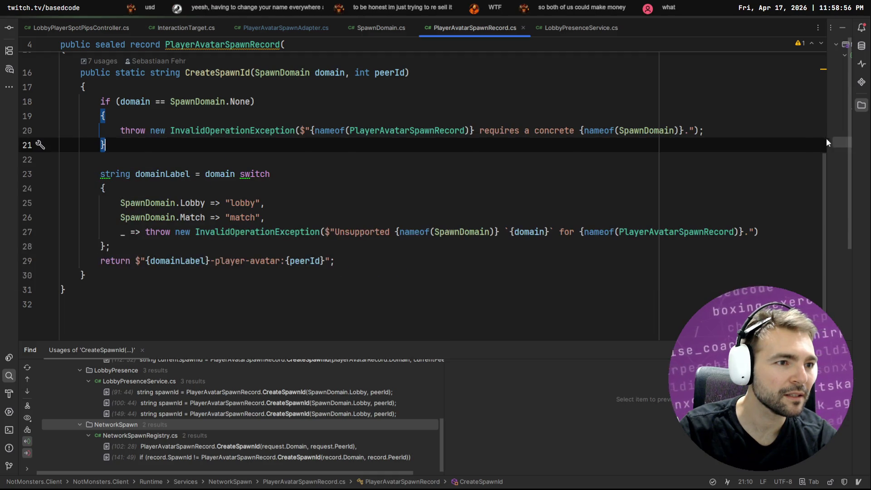
pyautogui.click(861, 105)
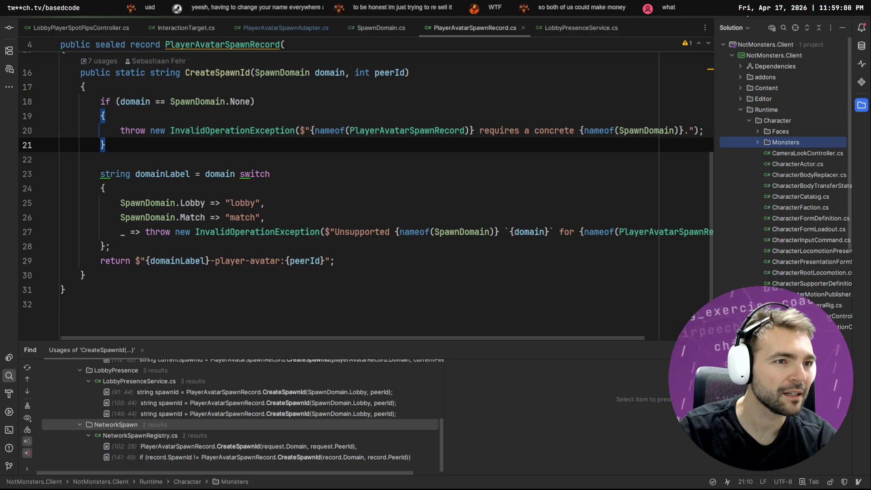
pyautogui.click(746, 10)
pyautogui.moveTo(691, 187)
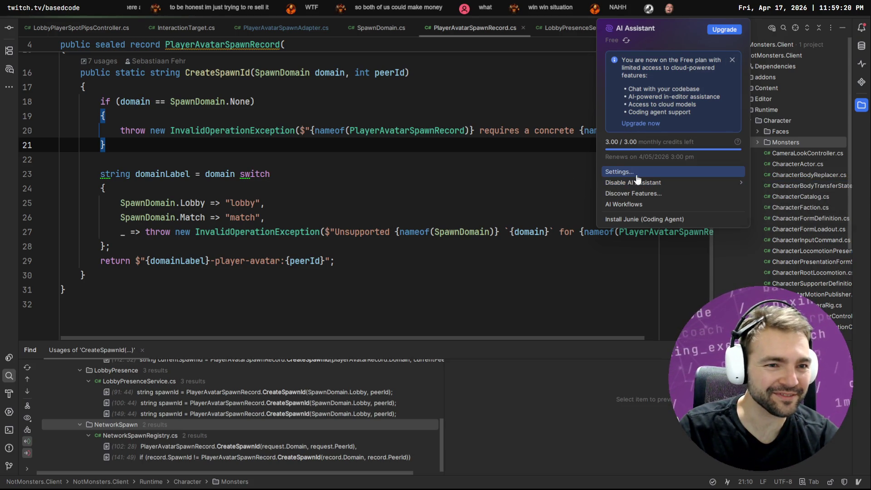
# - Close the AI Assistant panel, collapse Monsters and Character, and select PPP.md in the tree
pyautogui.click(567, 163)
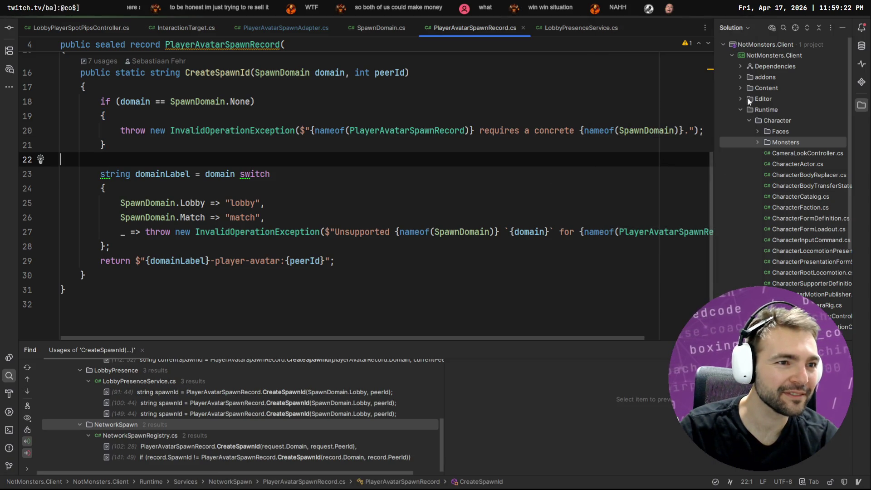
pyautogui.click(757, 142)
pyautogui.click(757, 142)
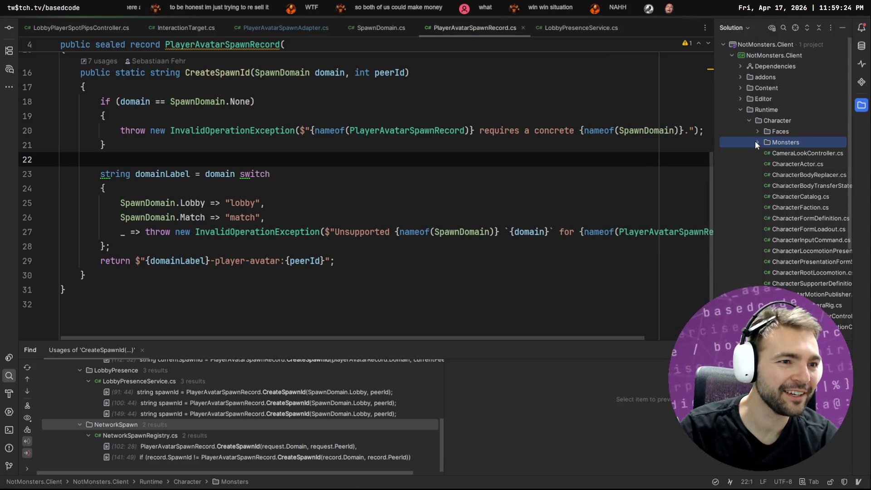
pyautogui.click(747, 113)
pyautogui.click(748, 121)
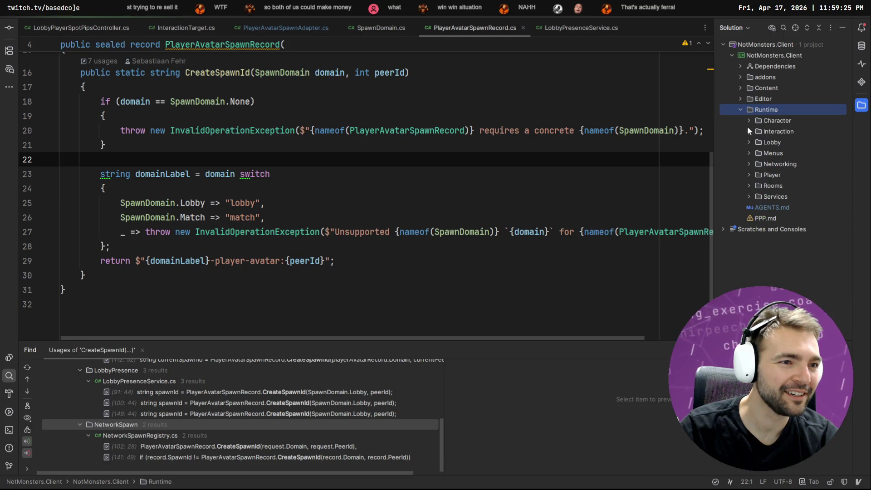
pyautogui.click(769, 218)
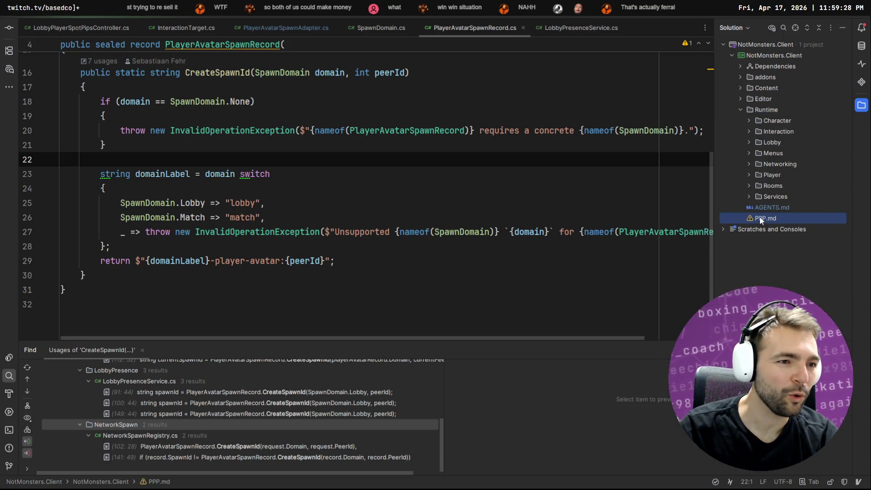
pyautogui.moveTo(760, 216)
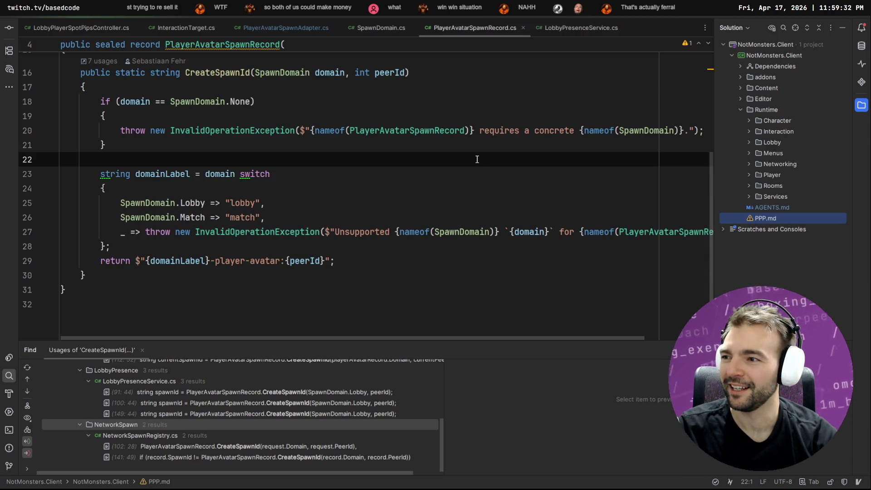
# - Highlight every use of domain in the line 23 switch, then switch to the terminal
pyautogui.click(241, 174)
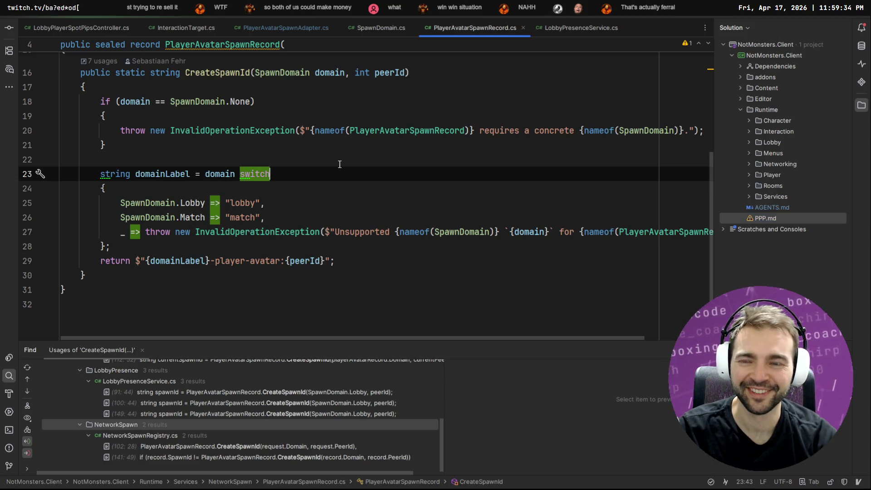
pyautogui.click(216, 174)
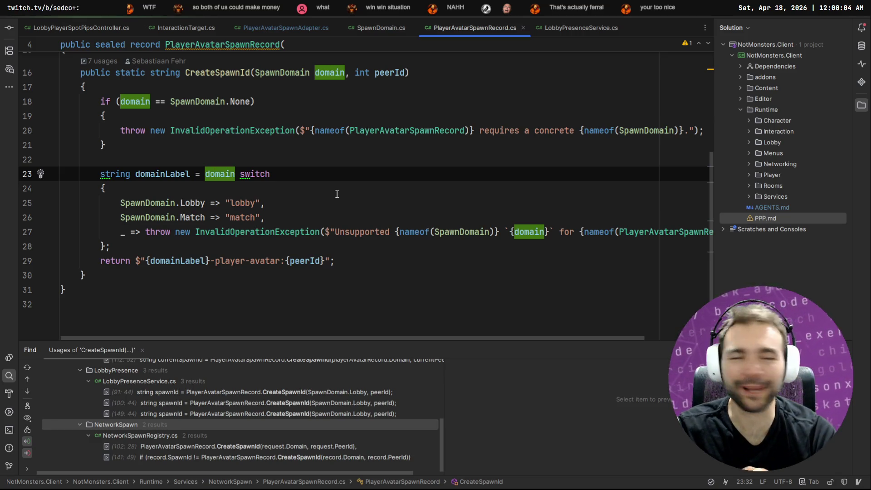
pyautogui.hotkey('alt', 'Tab')
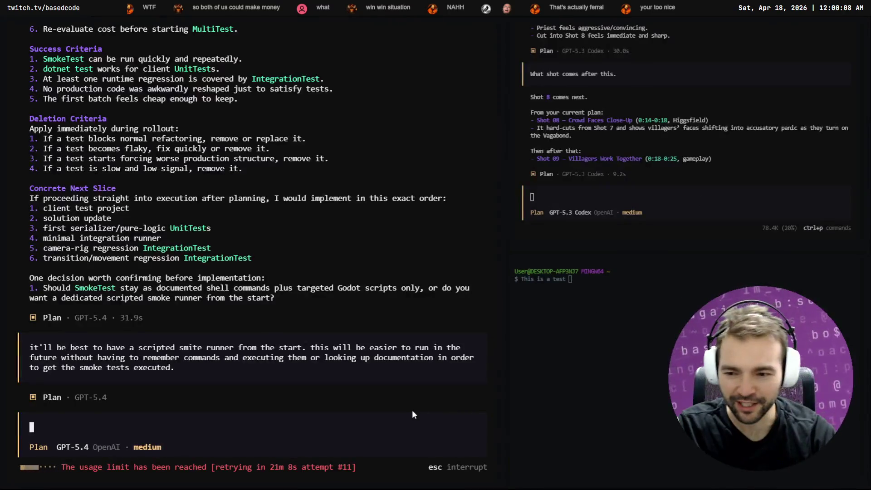
# - Stop the stalled usage-limit retry and resend the scripted smoke runner request
pyautogui.press('Escape')
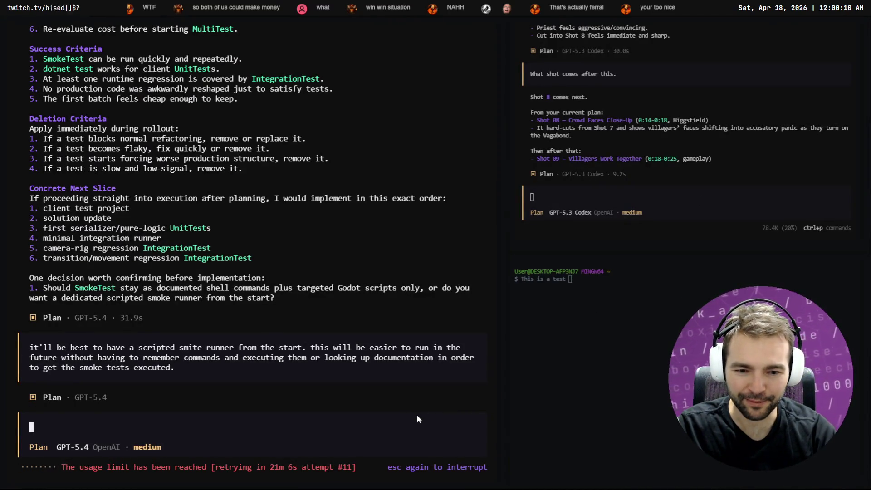
pyautogui.press('Escape')
pyautogui.press('Up')
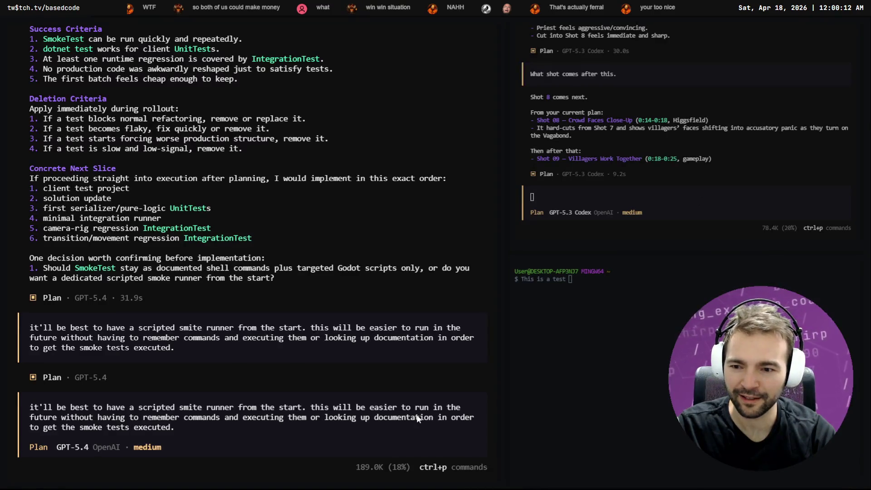
pyautogui.press('Return')
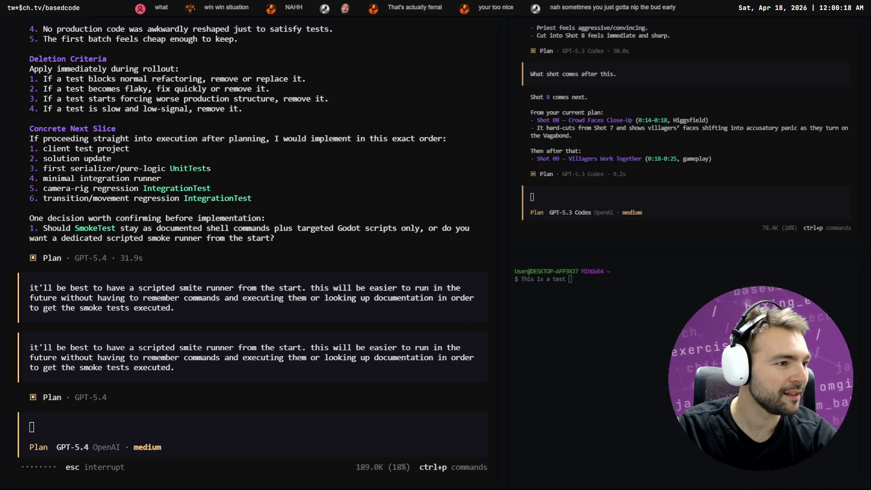
# - Read the RoomSlot.cs diff in the Big Pickle session, then return to the GPT-5.4 plan session
pyautogui.hotkey('alt', 'Tab')
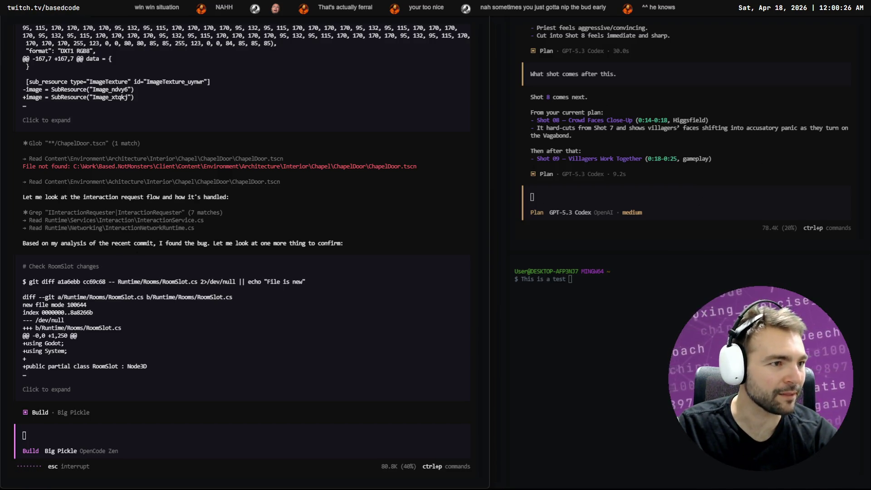
pyautogui.click(289, 368)
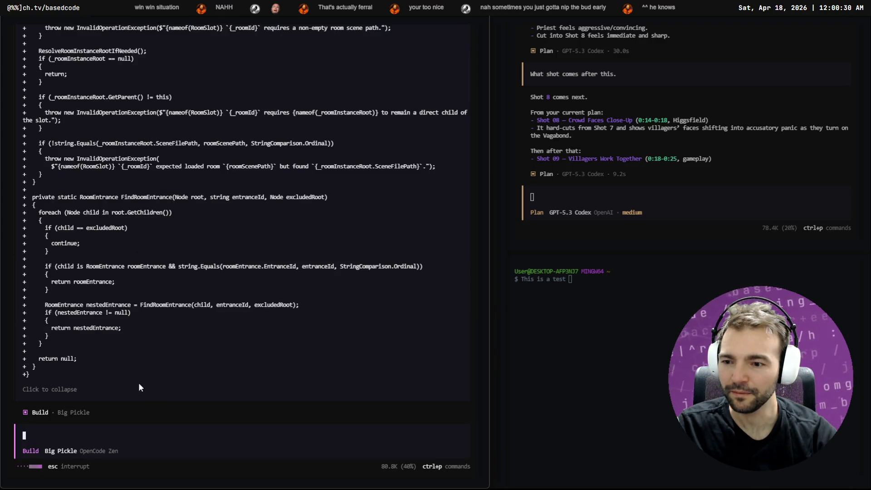
pyautogui.scroll(7, 143, 317)
pyautogui.scroll(-7, 178, 310)
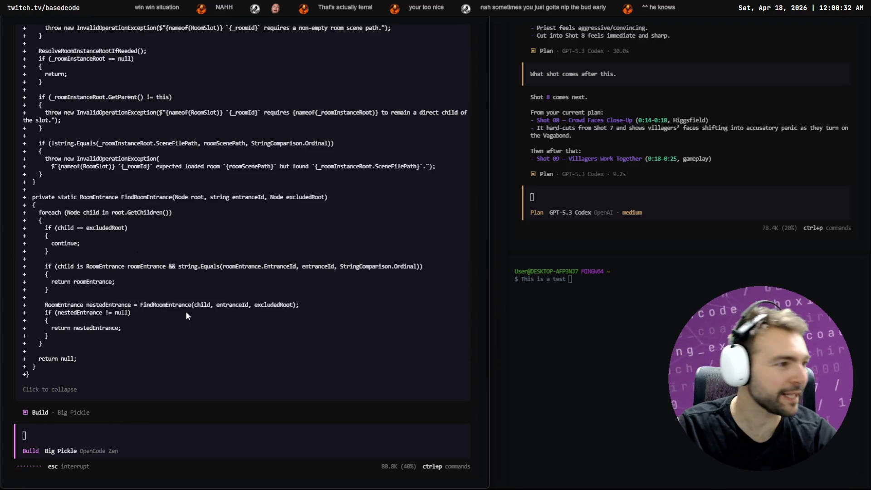
pyautogui.hotkey('alt', 'Tab')
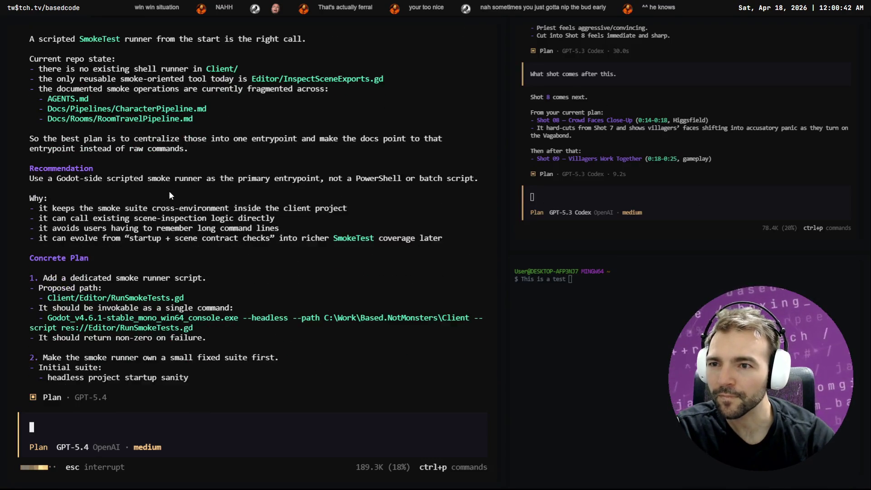
# - Review Big Pickle's report that CompleteDeferredRoomLoad never adds the room to the scene tree
pyautogui.hotkey('ctrl', 'Tab')
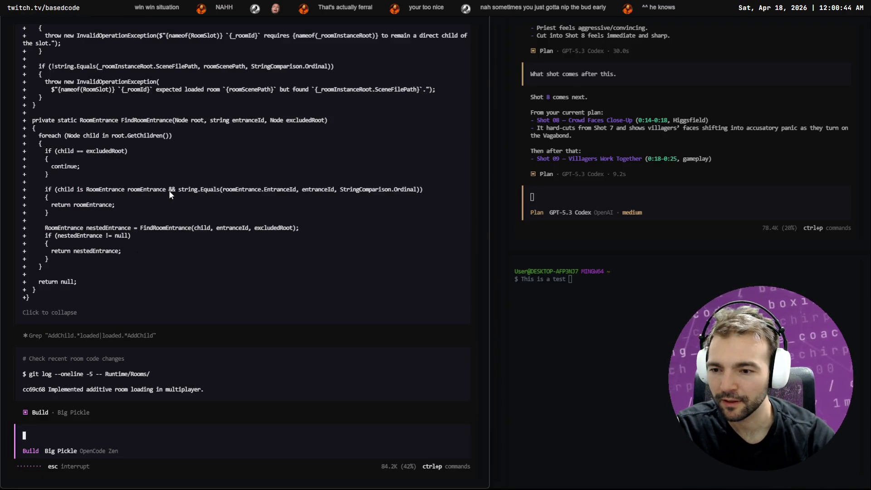
pyautogui.hotkey('ctrl', 'Tab')
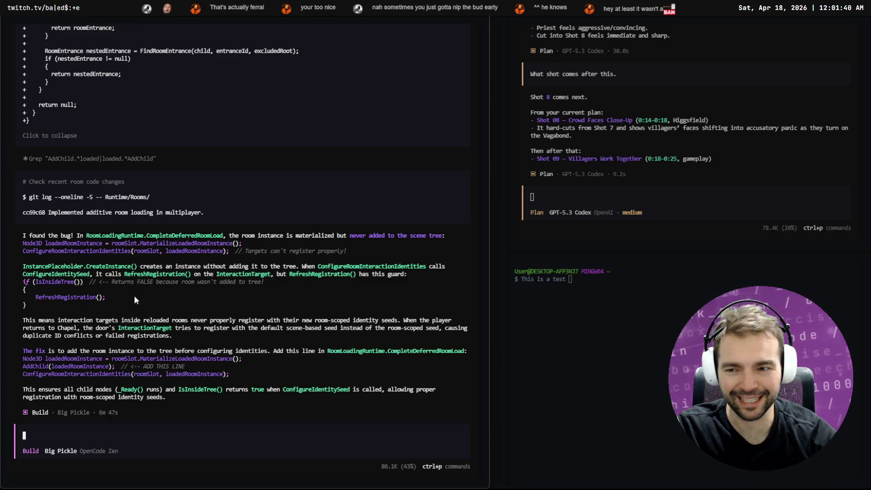
pyautogui.moveTo(87, 281)
pyautogui.mouseDown()
pyautogui.moveTo(203, 293)
pyautogui.moveTo(284, 280)
pyautogui.mouseUp()
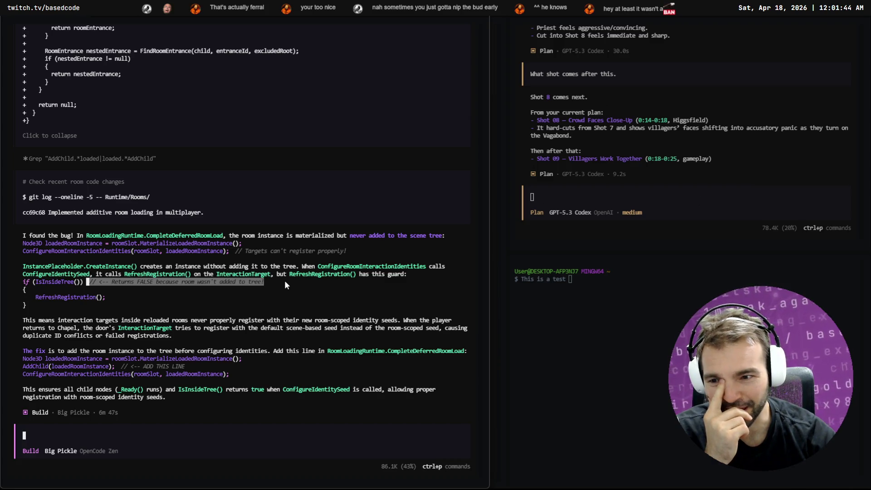
pyautogui.moveTo(179, 398)
pyautogui.mouseDown()
pyautogui.moveTo(28, 182)
pyautogui.moveTo(27, 257)
pyautogui.moveTo(24, 235)
pyautogui.mouseUp()
pyautogui.click(180, 431)
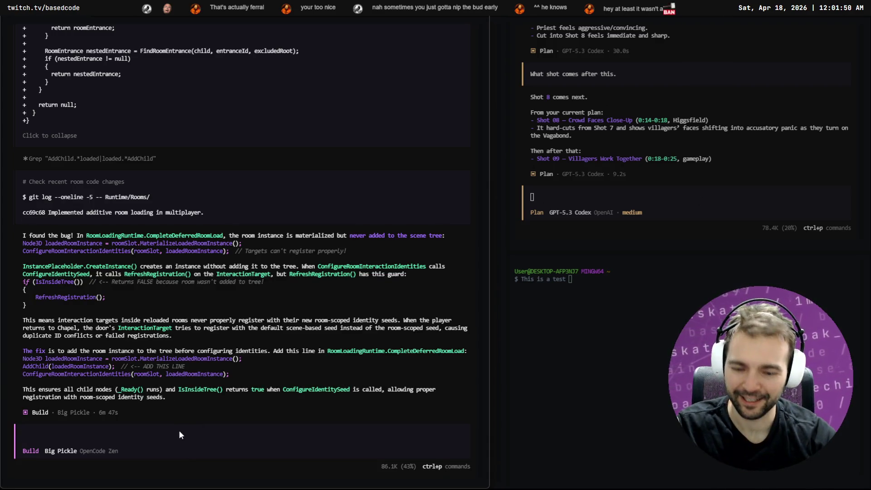
# - Switch the Build session to GPT-5.4 via /model and dictate 'evaluate the last conclusion.'
pyautogui.write('/mode')
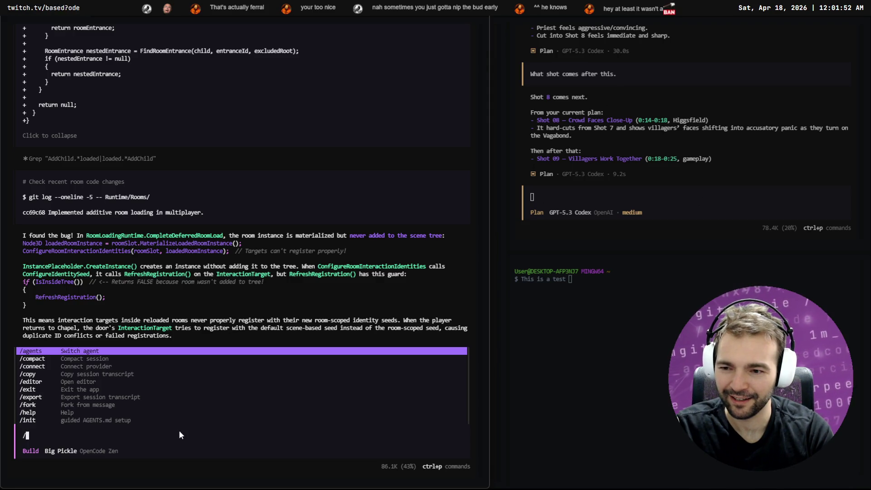
pyautogui.press('Return')
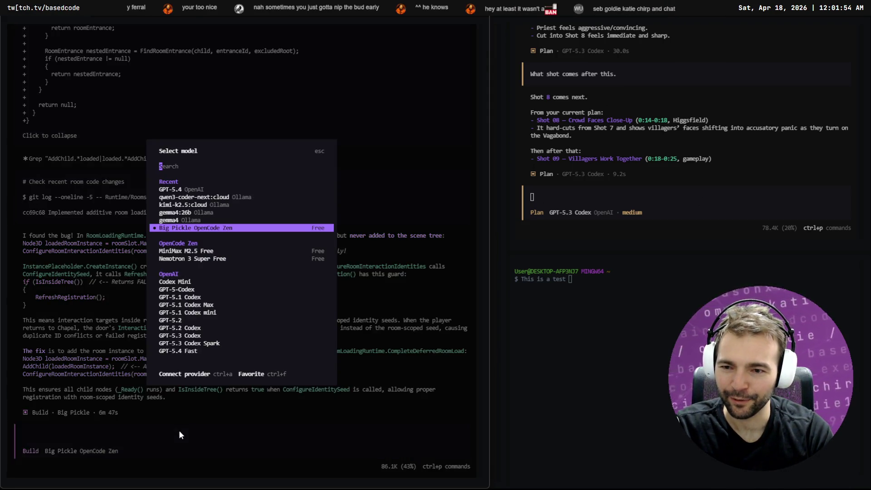
pyautogui.press('Up')
pyautogui.press('Up')
pyautogui.press('Up')
pyautogui.press('Up')
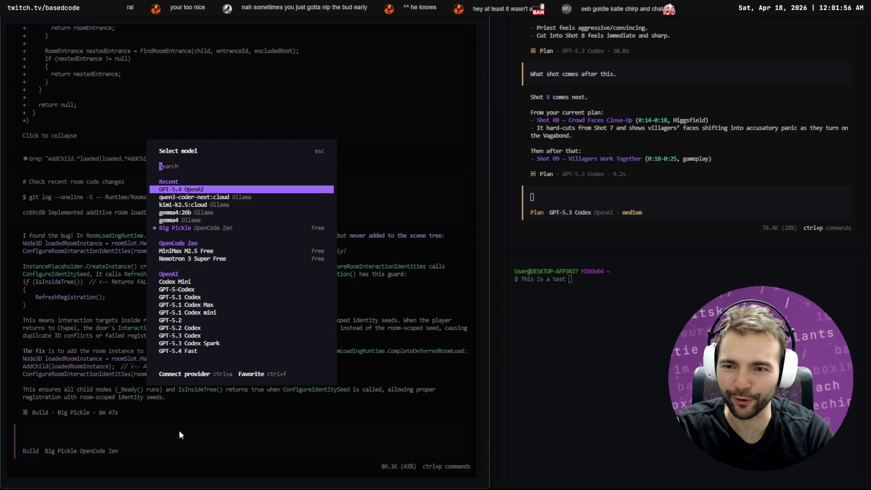
pyautogui.press('Return')
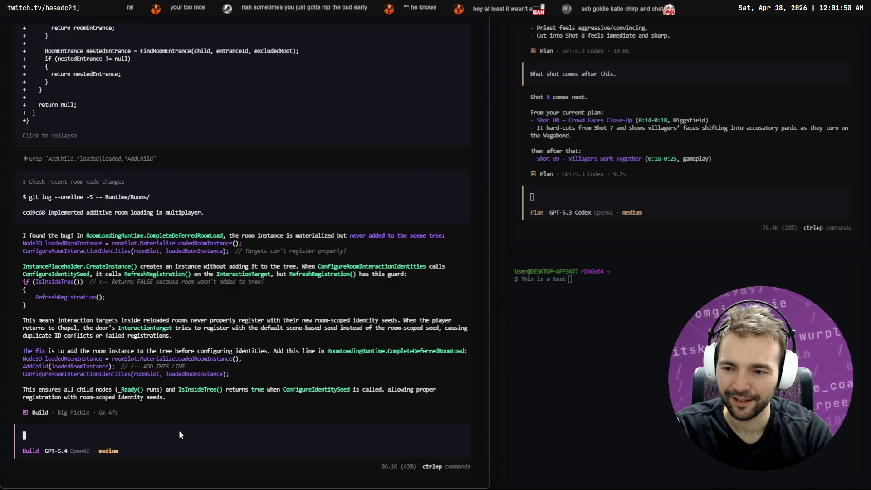
pyautogui.press('super+h')
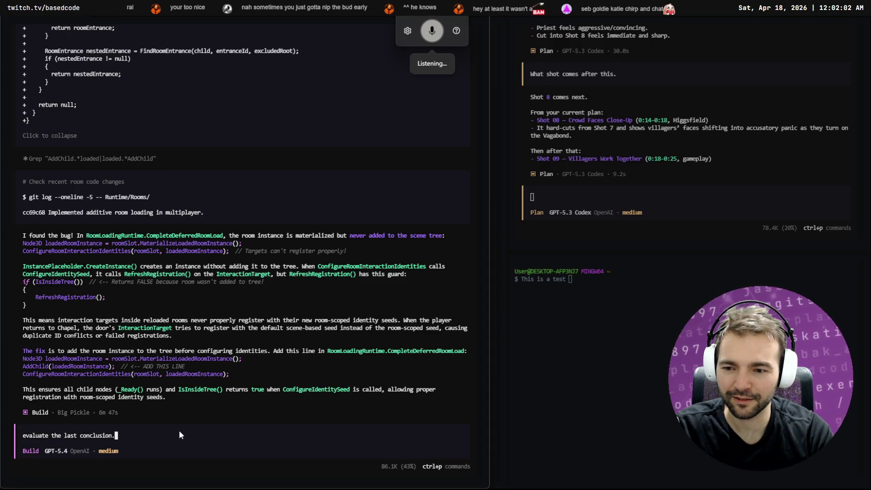
pyautogui.press('Return')
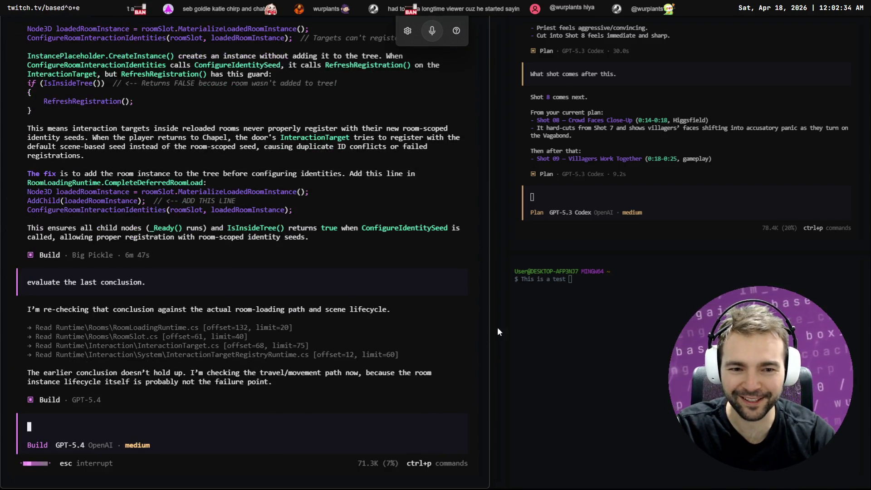
pyautogui.moveTo(490, 320); pyautogui.dragTo(672, 320)
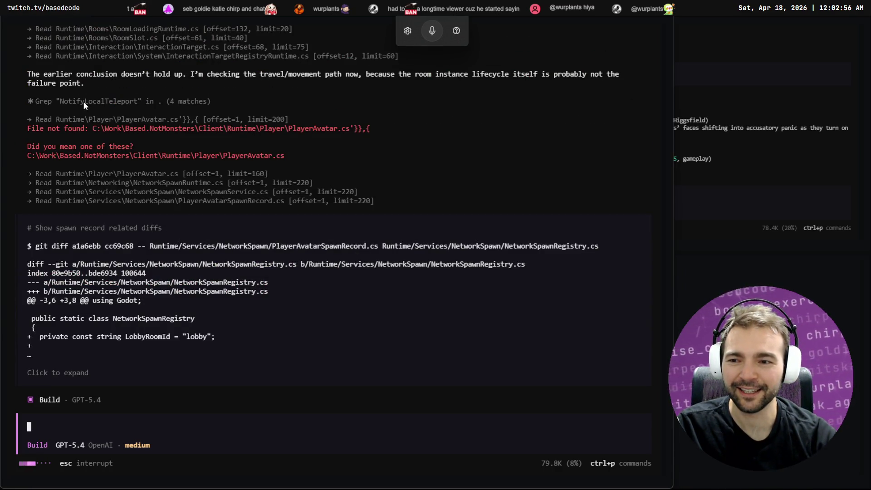
# - Skim the Build session transcript, then return to the Plan session's seven V1 smoke checks
pyautogui.scroll(15, 119, 132)
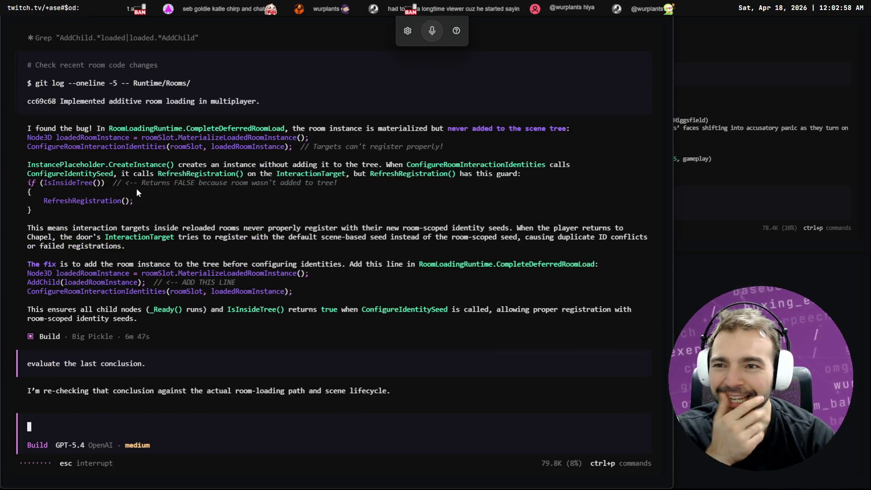
pyautogui.scroll(-10, 137, 189)
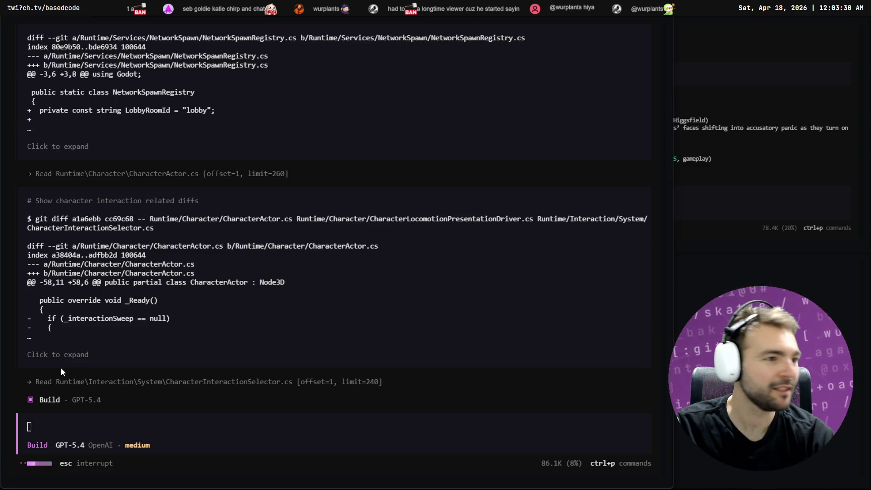
pyautogui.hotkey('alt', 'Tab')
pyautogui.scroll(10, 185, 331)
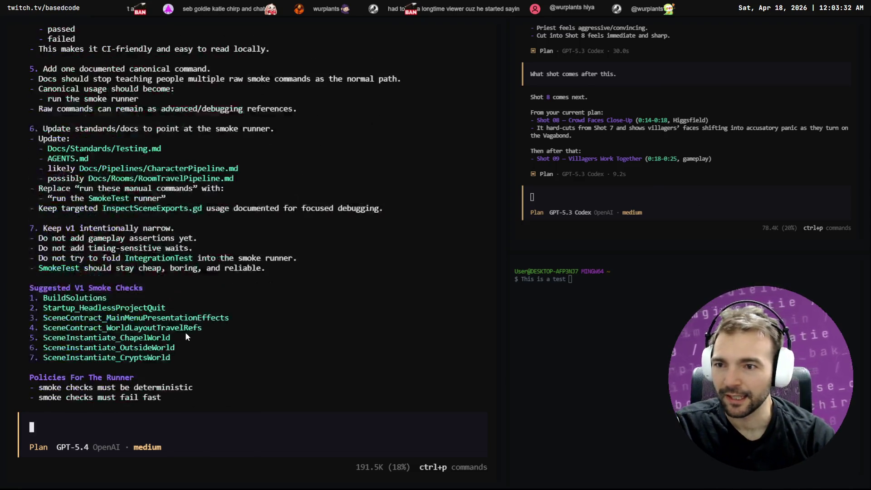
# - Scroll through GPT-5.4's smoke runner plan to its six-step implementation order and xUnit next phase
pyautogui.scroll(15, 195, 285)
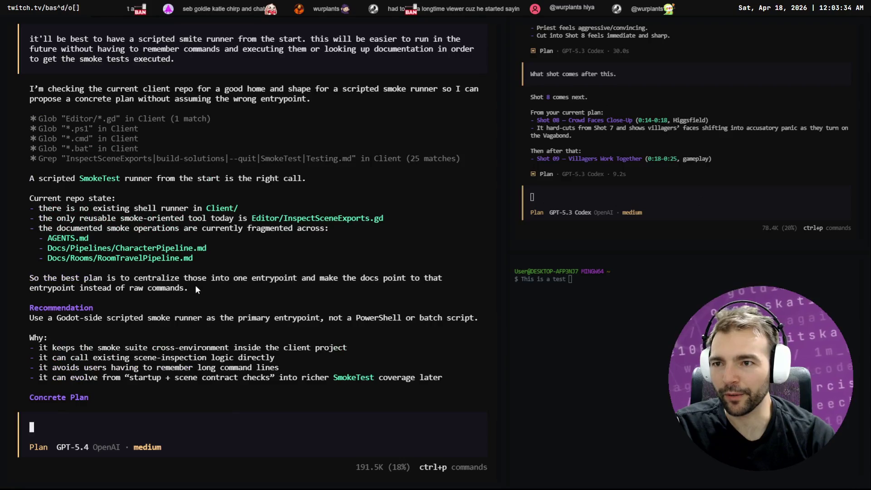
pyautogui.scroll(3, 197, 287)
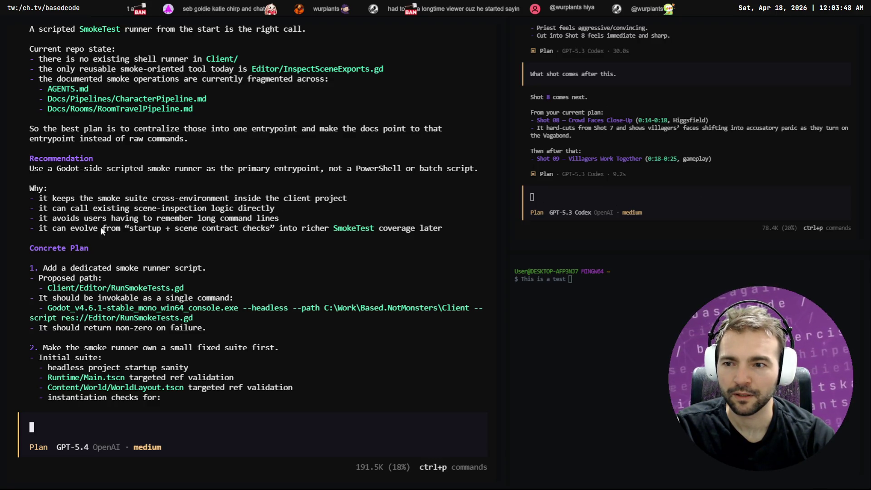
pyautogui.scroll(-3, 73, 204)
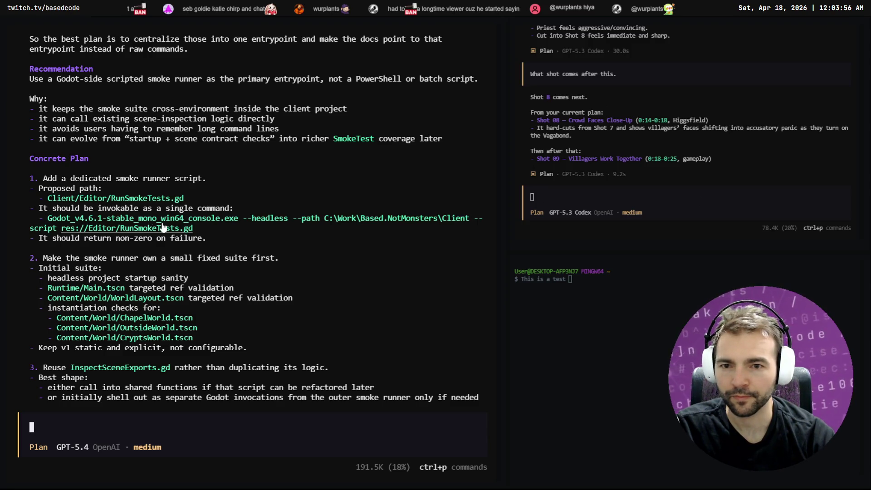
pyautogui.scroll(-2, 45, 218)
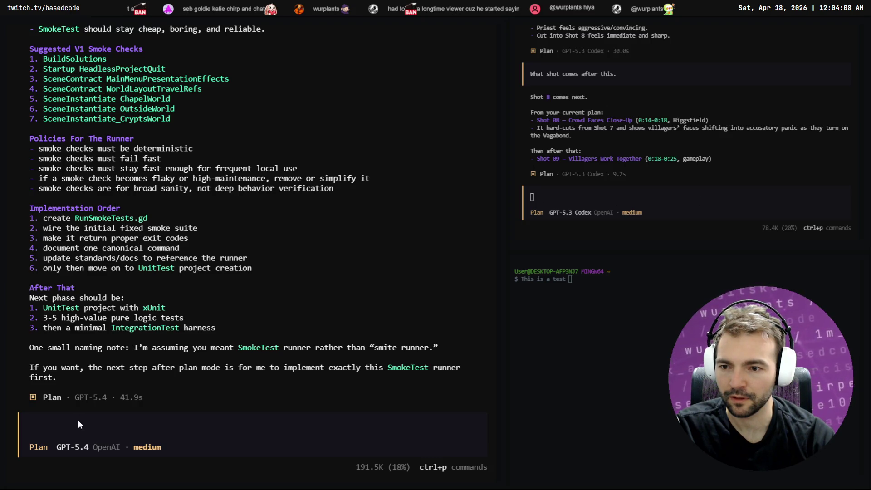
# - In Build mode, dictate and send a request for a .bat smoke test wrapper
pyautogui.press('Tab')
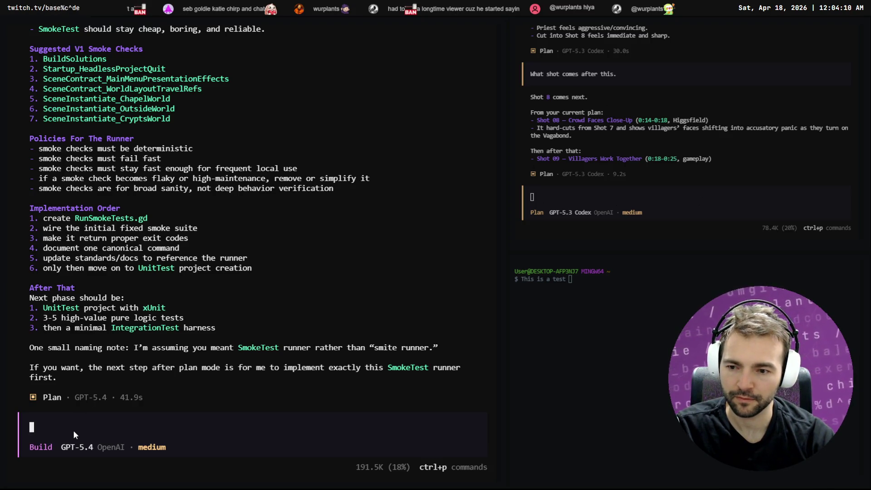
pyautogui.press('super+h')
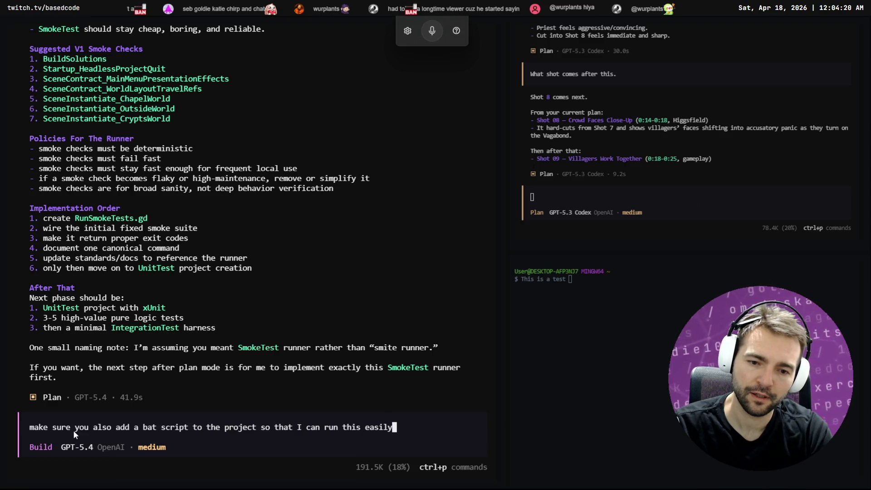
pyautogui.write('uture.')
pyautogui.hotkey('ctrl', 'Left')
pyautogui.hotkey('ctrl', 'Left')
pyautogui.hotkey('ctrl', 'Left')
pyautogui.write('smoke test')
pyautogui.press('Return')
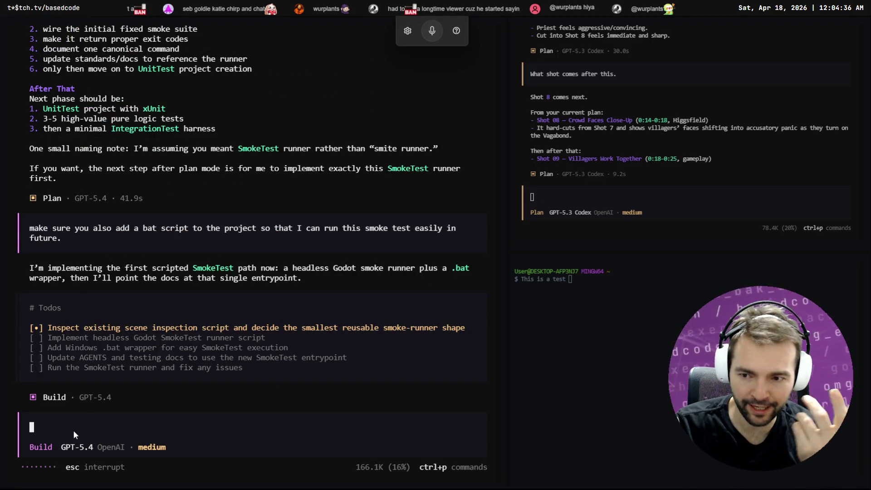
pyautogui.hotkey('alt', 'Tab')
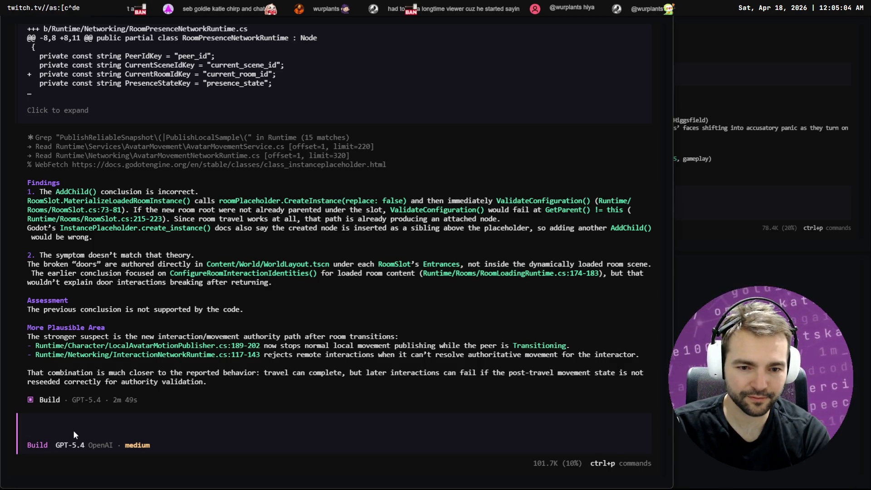
# - Dictate and send 'go ahead and proceed to fix this issue', then return to the SmokeTest session
pyautogui.press('super+h')
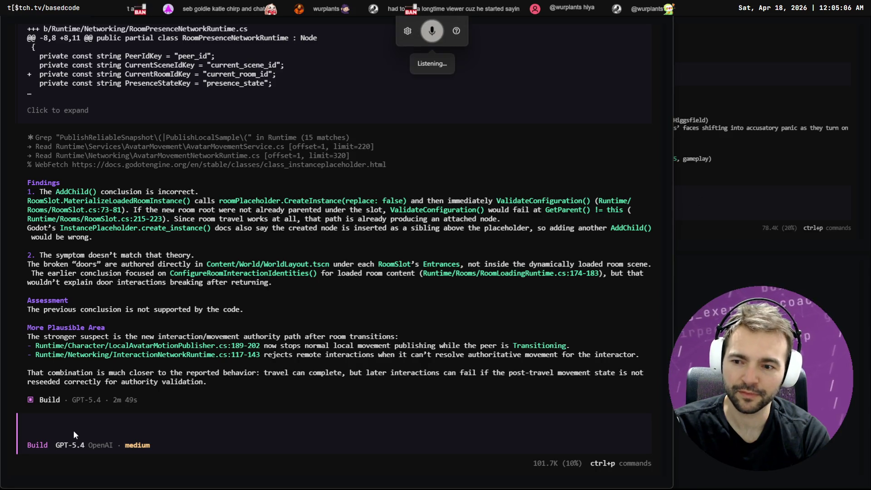
pyautogui.write('go ahead and')
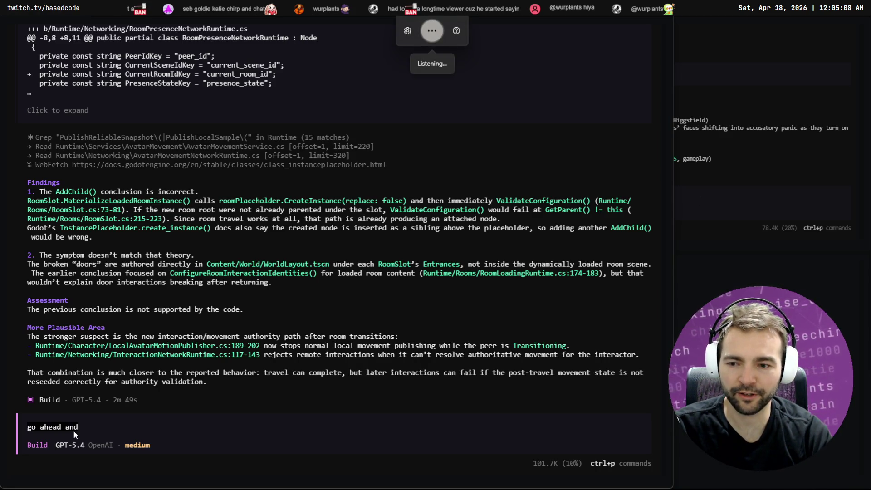
pyautogui.write(' pro ceed to fix this issue.')
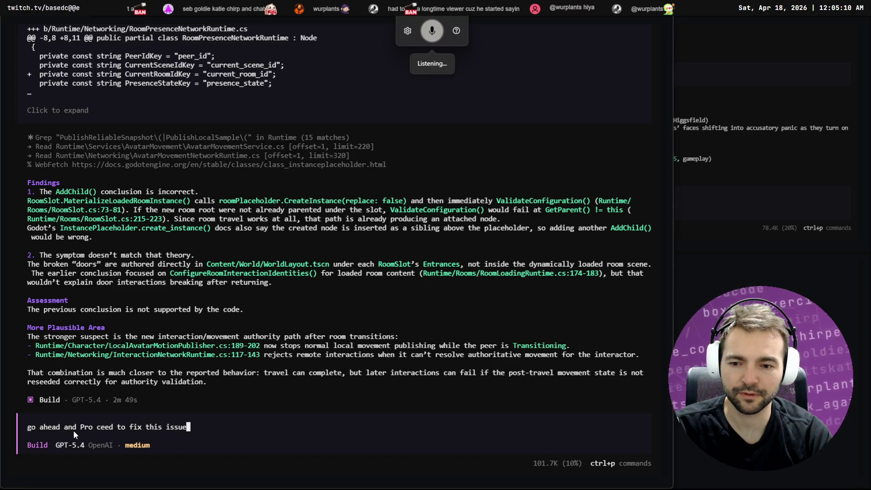
pyautogui.press('Return')
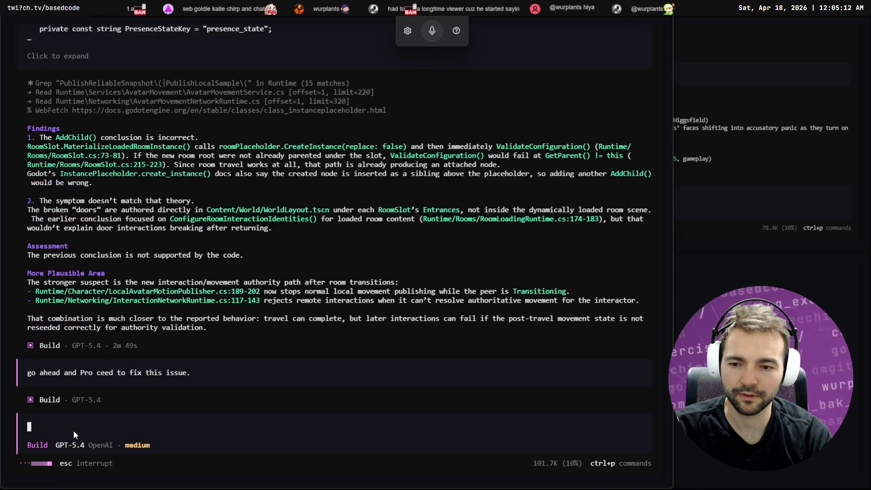
pyautogui.hotkey('ctrl', 'Tab')
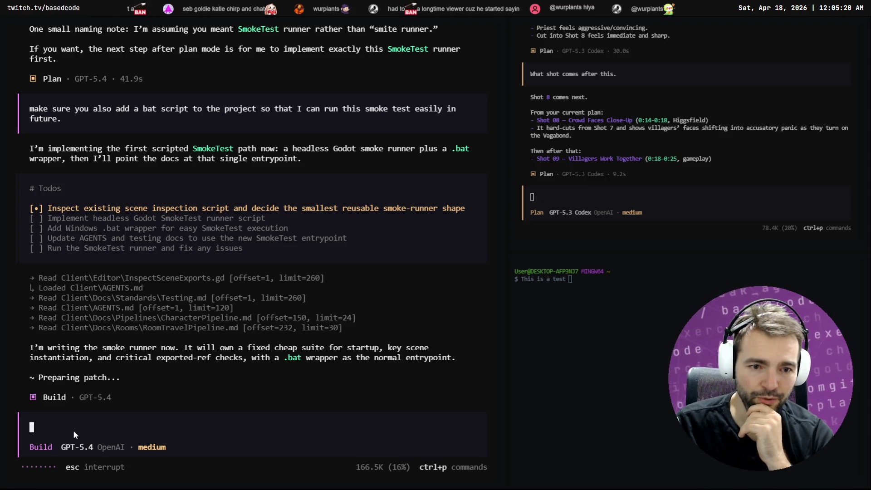
# - Cycle the right Plan session's model past gemma4:26b to kimi-k2.5:cloud (Ollama)
pyautogui.click(708, 429)
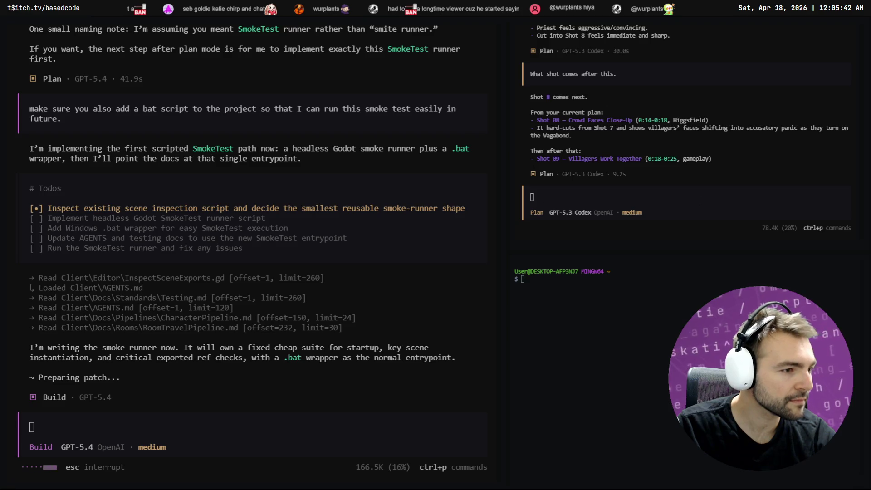
pyautogui.click(784, 241)
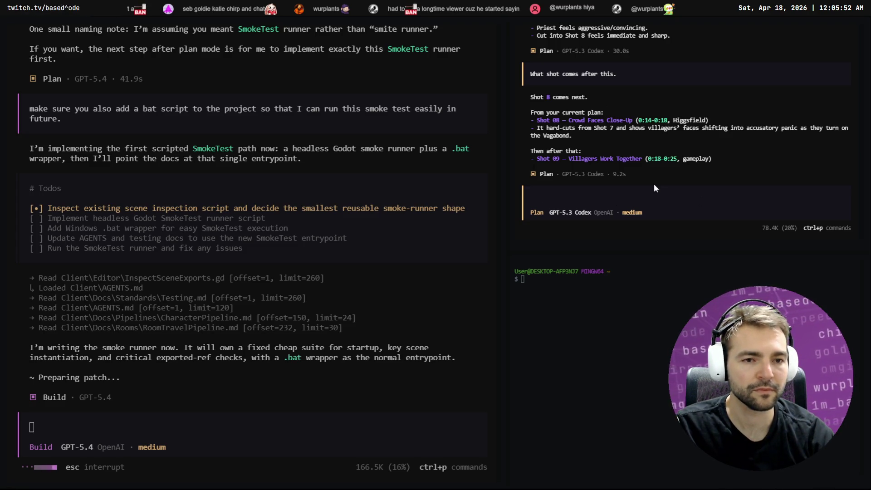
pyautogui.press('F2')
pyautogui.press('F2')
pyautogui.press('F2')
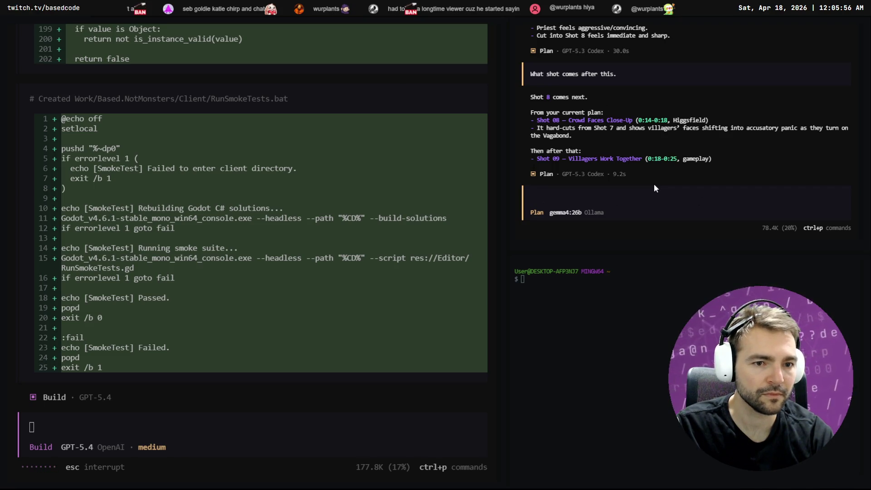
pyautogui.press('F2')
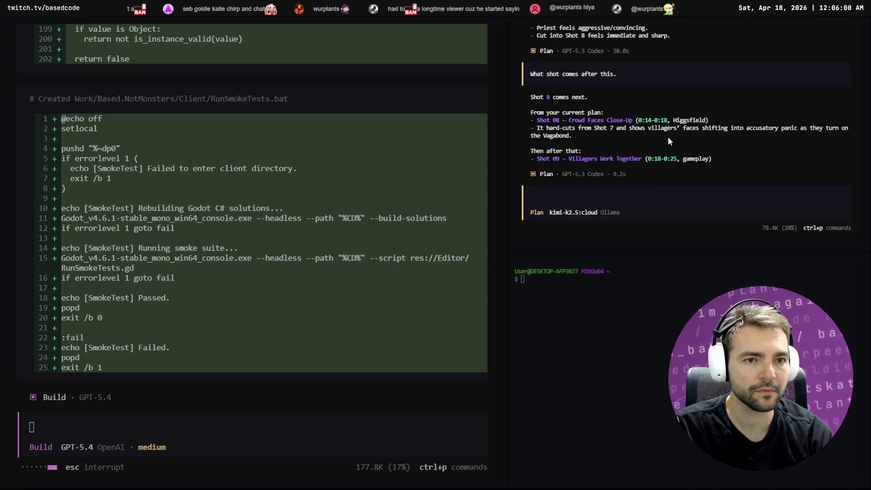
pyautogui.press('super+h')
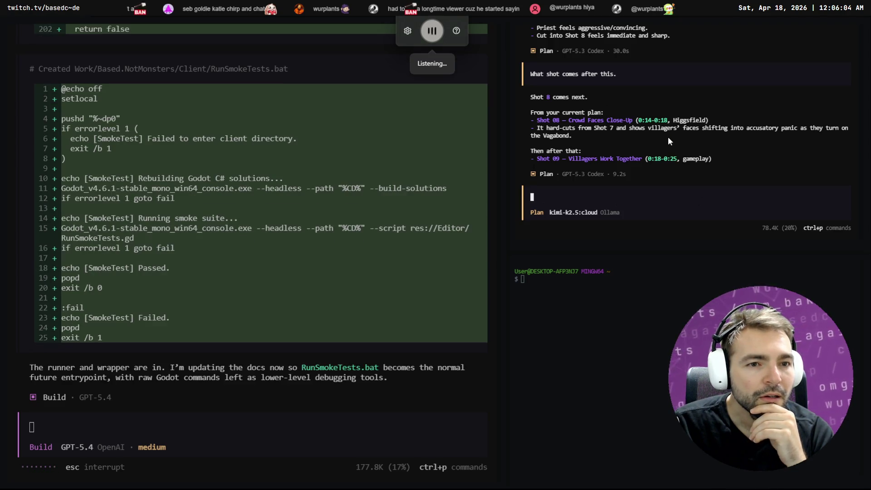
# - Dictate 'let's expand on shot 9, so that we can get specific about what the village is doing'
pyautogui.write("let's")
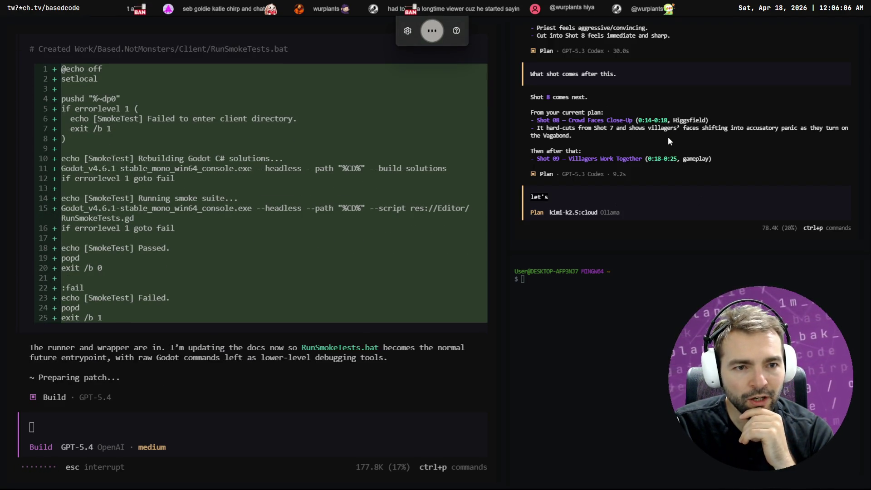
pyautogui.write(' expand on shot 9,')
pyautogui.press('super+h')
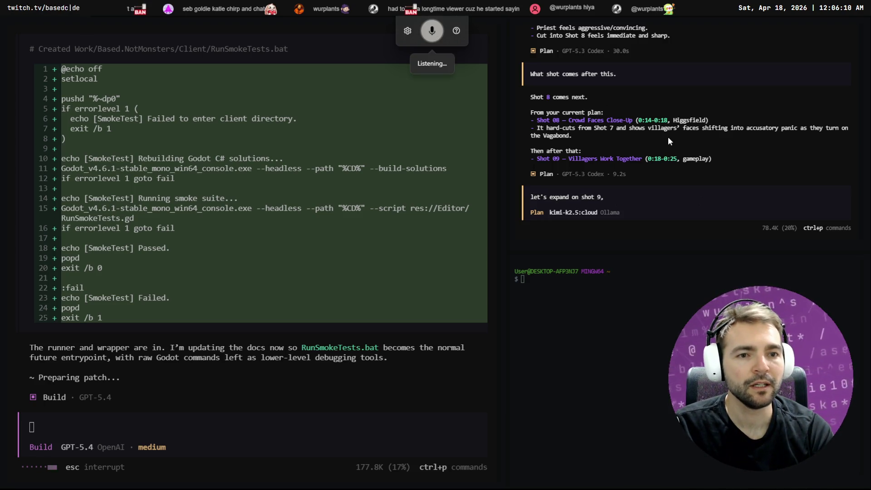
pyautogui.write(' so that we can get specific about what we see')
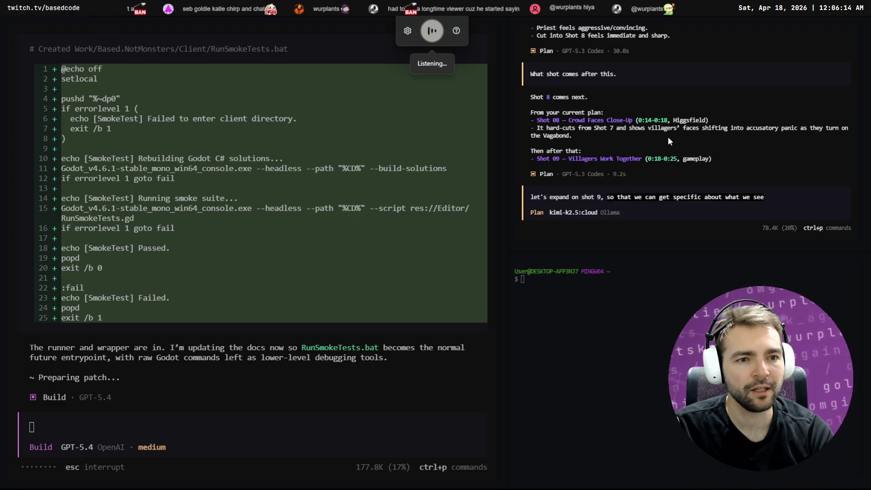
pyautogui.write('the village is doing')
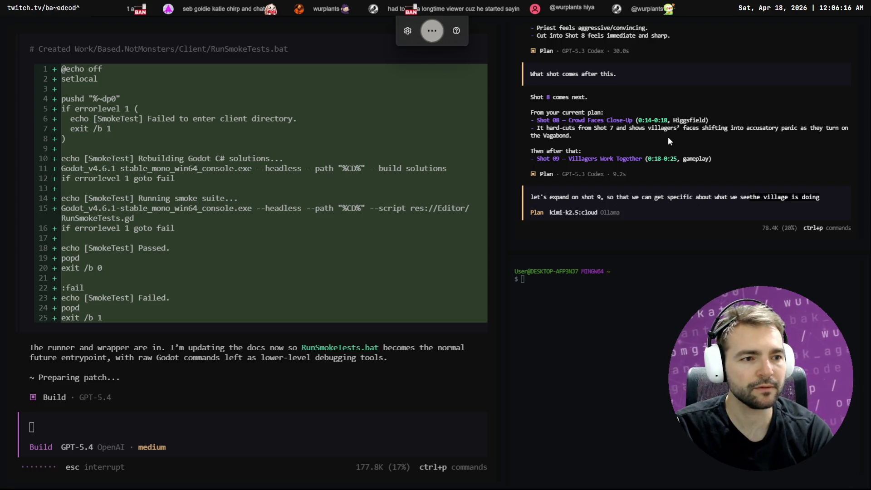
pyautogui.press('super+h')
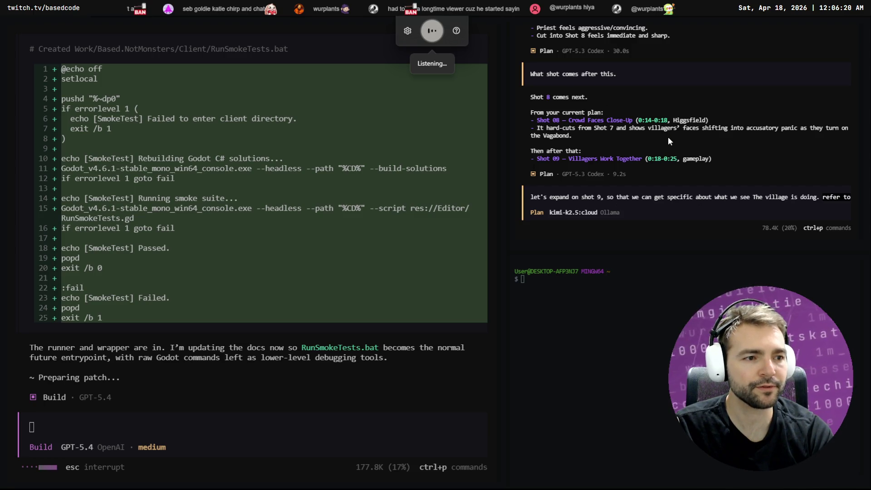
pyautogui.write('refer to @GDD')
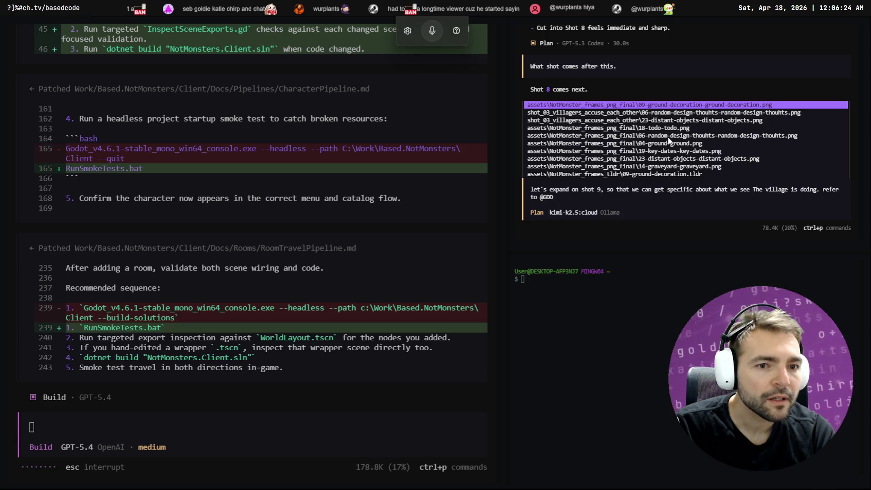
pyautogui.write('.')
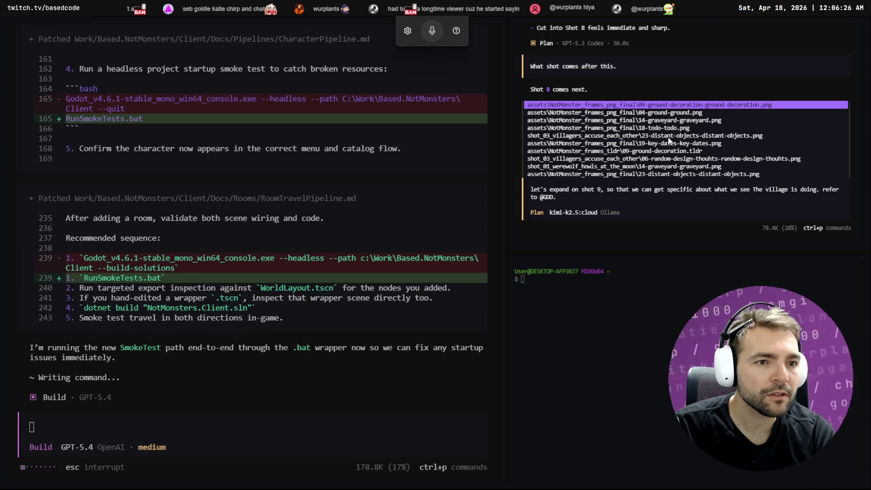
pyautogui.press('BackSpace')
pyautogui.press('BackSpace')
pyautogui.press('BackSpace')
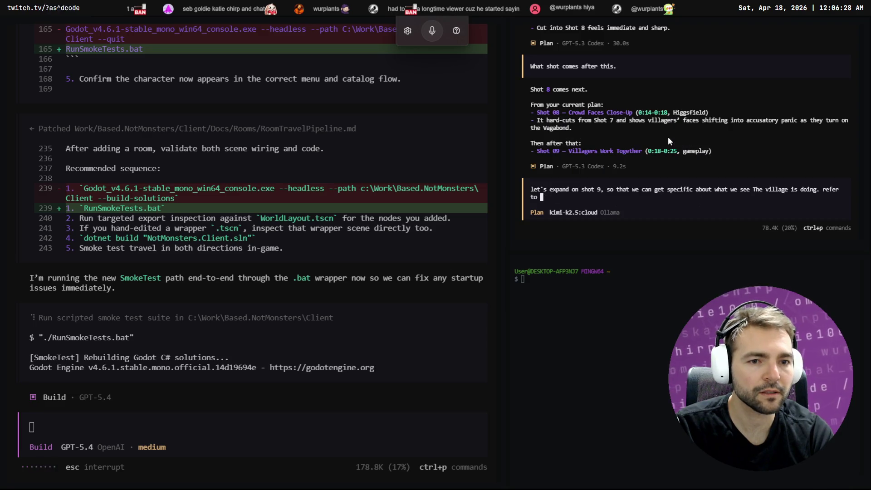
pyautogui.write('@../')
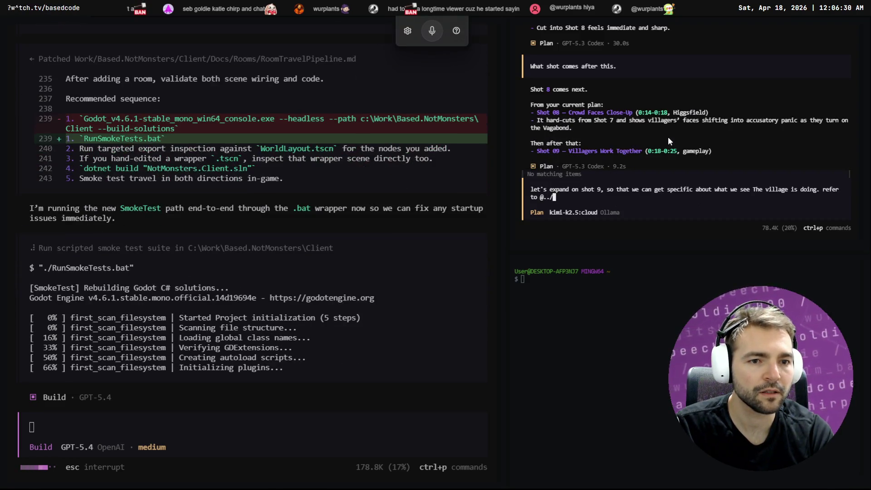
pyautogui.press('BackSpace')
pyautogui.press('BackSpace')
pyautogui.press('BackSpace')
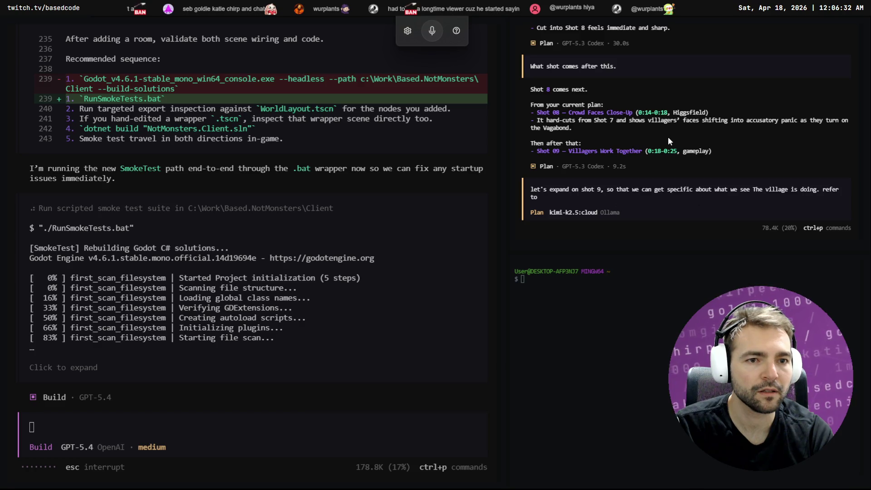
pyautogui.press('super+e')
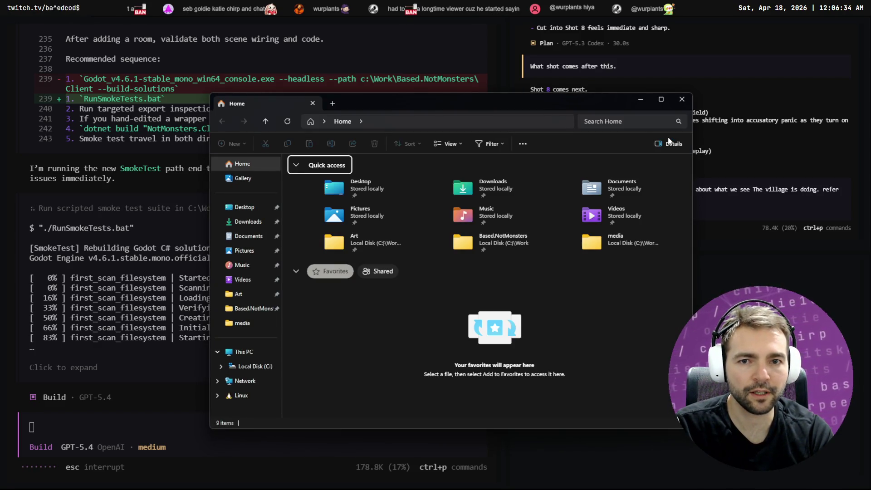
# - Navigate File Explorer to C:\Work\Based.NotMonsters\ through the address bar
pyautogui.hotkey('ctrl', 'l')
pyautogui.write('C:\\Wok')
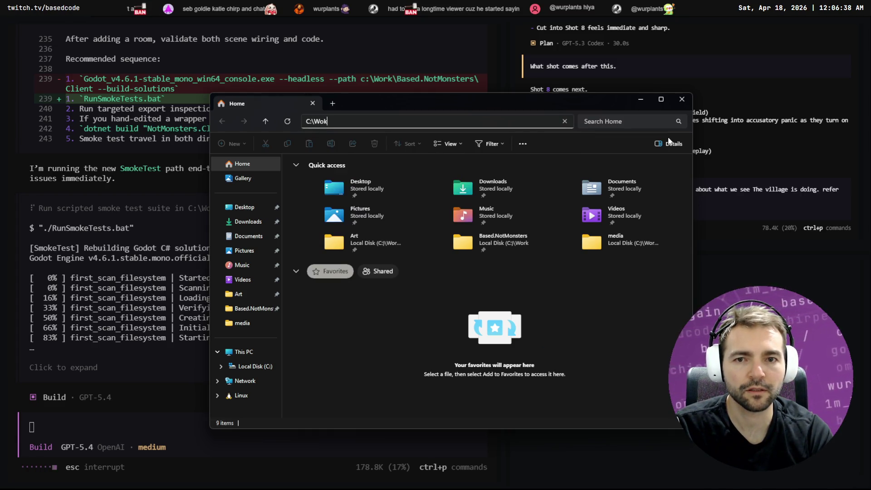
pyautogui.press('BackSpace')
pyautogui.write('rk')
pyautogui.press('Down')
pyautogui.press('Down')
pyautogui.press('BackSpace')
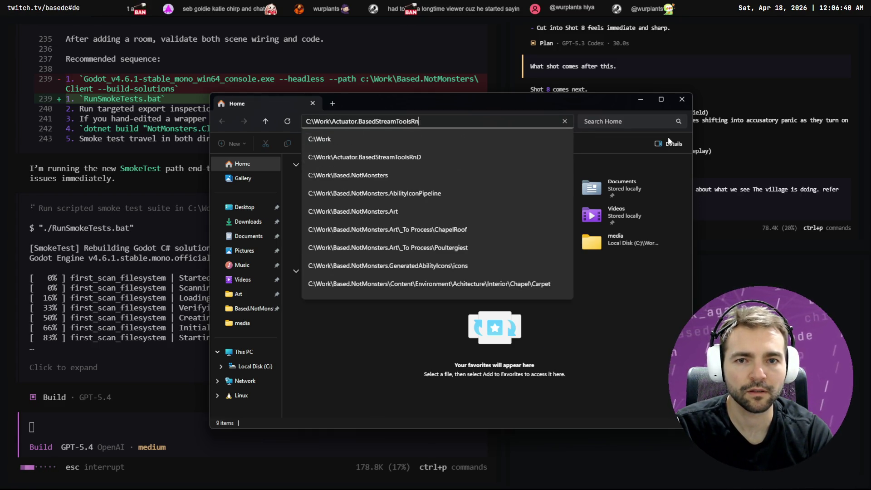
pyautogui.hotkey('ctrl', 'BackSpace')
pyautogui.write('bas')
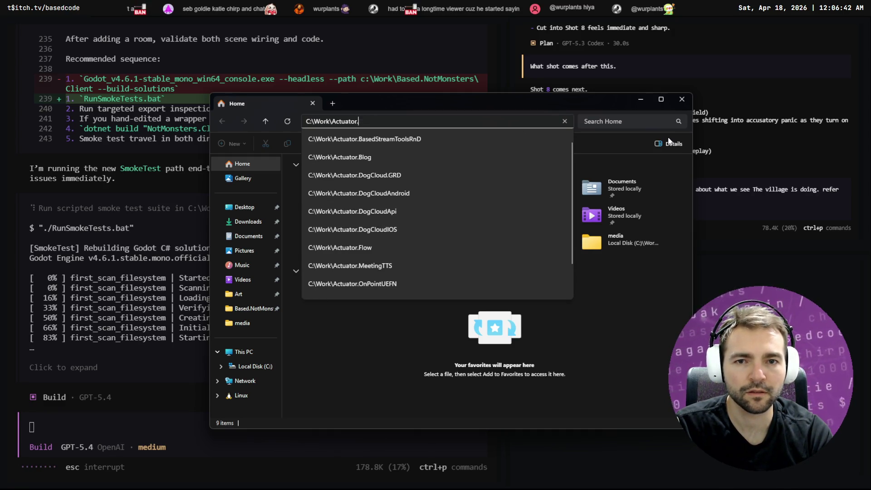
pyautogui.write('ed.NotMonsters\\')
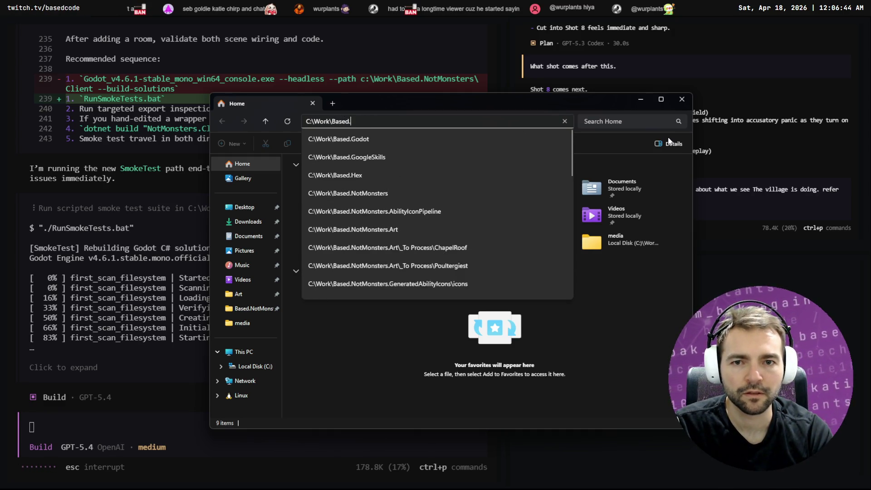
pyautogui.press('Return')
# - Peek into the Trailer folder twice, then return and select the Client folder
pyautogui.press('Down')
pyautogui.press('Down')
pyautogui.press('Down')
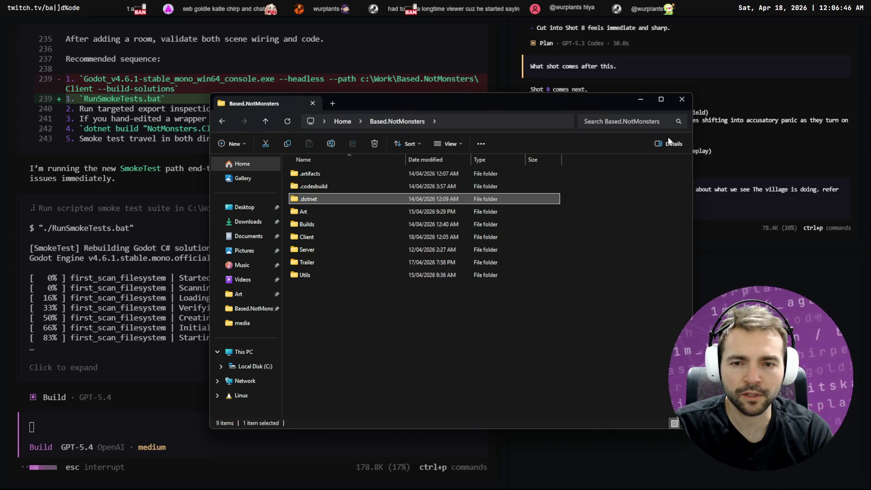
pyautogui.press('Down')
pyautogui.press('Return')
pyautogui.press('BackSpace')
pyautogui.press('Up')
pyautogui.press('Up')
pyautogui.press('Up')
pyautogui.press('Up')
pyautogui.press('Down')
pyautogui.press('Down')
pyautogui.press('Down')
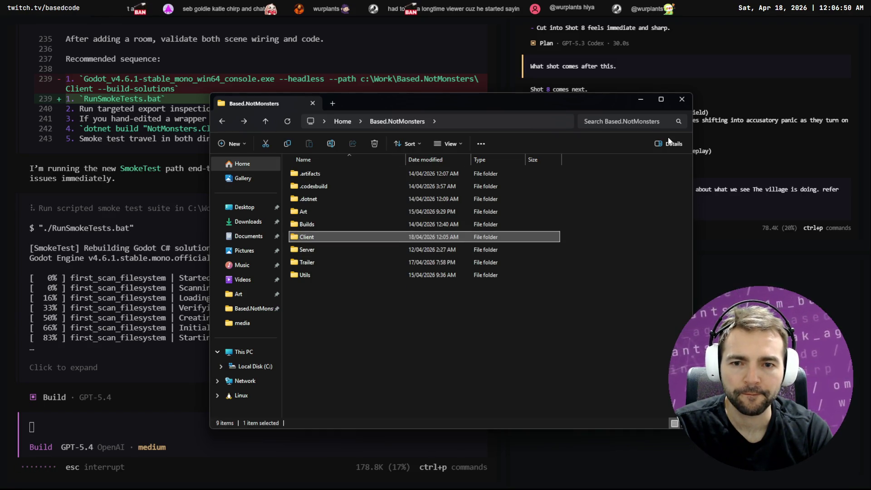
pyautogui.press('Return')
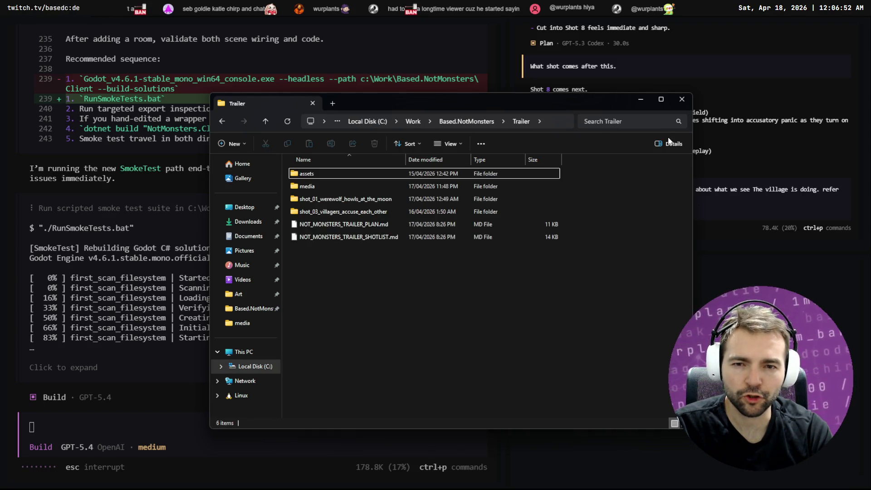
pyautogui.press('BackSpace')
pyautogui.press('Up')
pyautogui.press('Up')
pyautogui.press('Up')
pyautogui.press('Down')
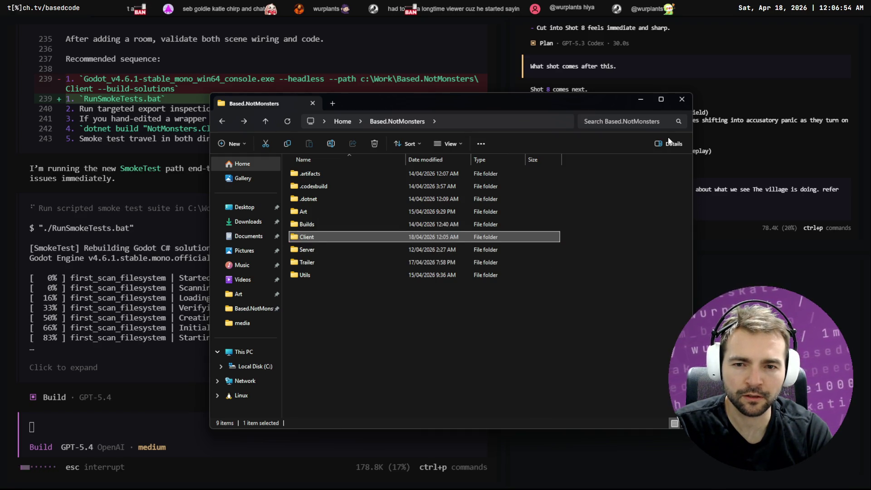